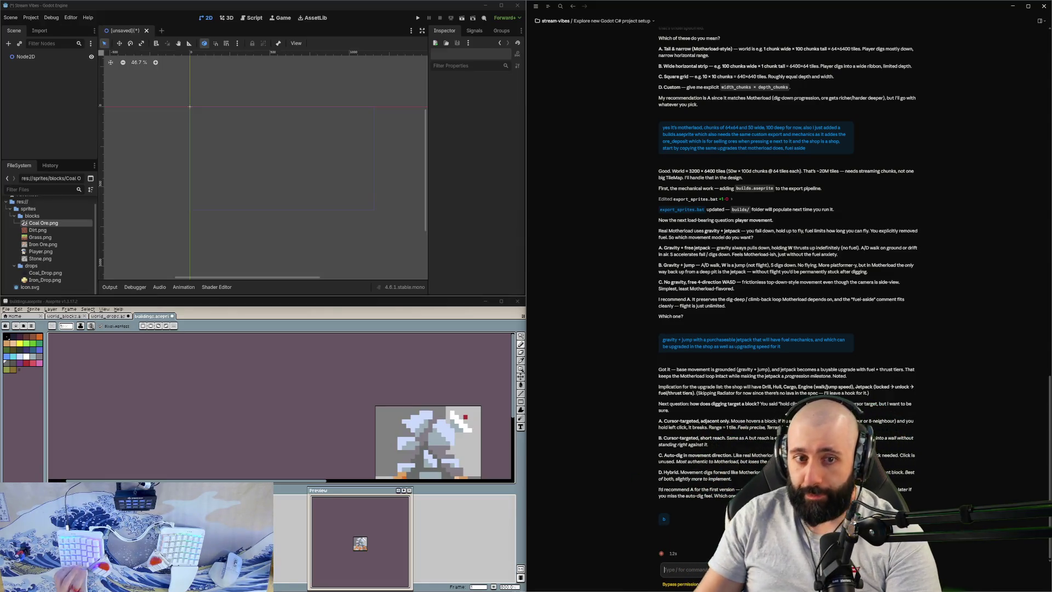
Step: Switch from buildings through world_drops to the world_blocks sprite tab
{"action": "left_click", "coordinate": [68, 316]}
{"action": "left_click", "coordinate": [151, 316]}
{"action": "left_click", "coordinate": [121, 317]}
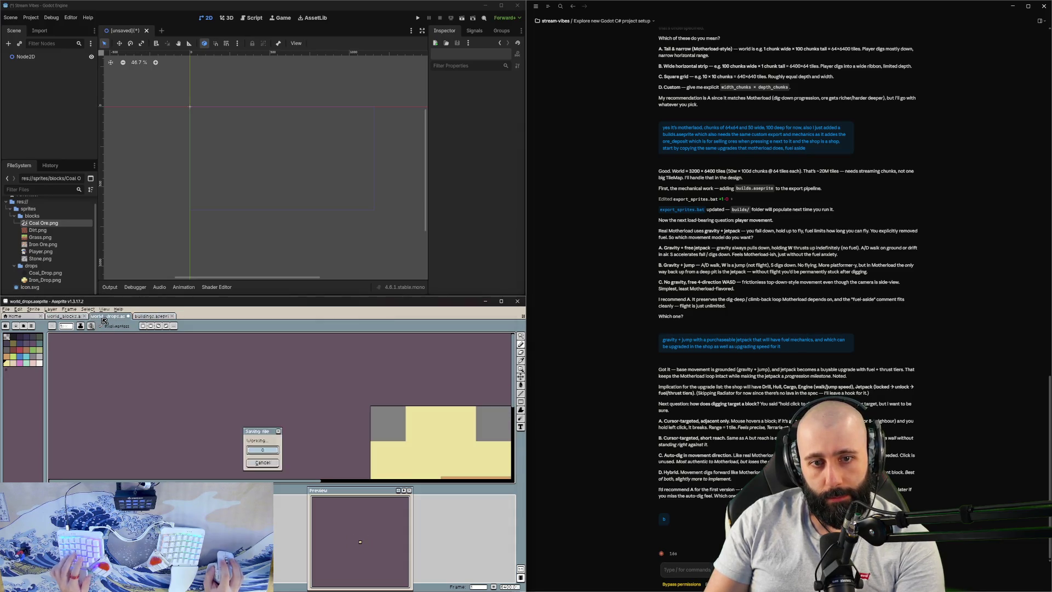
{"action": "left_click", "coordinate": [69, 316]}
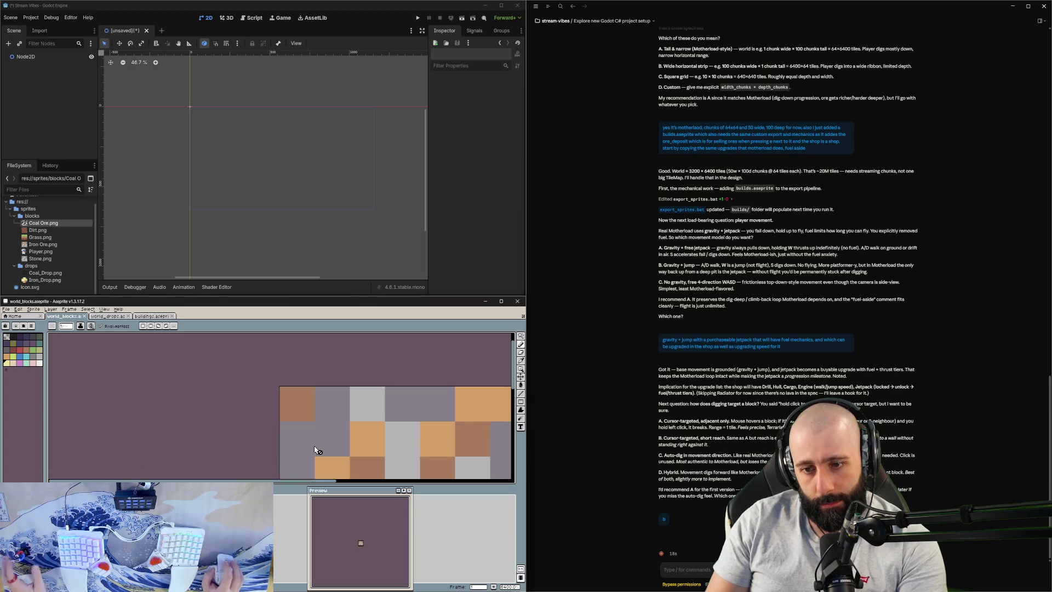
Step: Zoom out, advance to the blue, red and white tile frame, and centre it
{"action": "scroll", "coordinate": [318, 446], "scroll_direction": "down", "scroll_amount": 3}
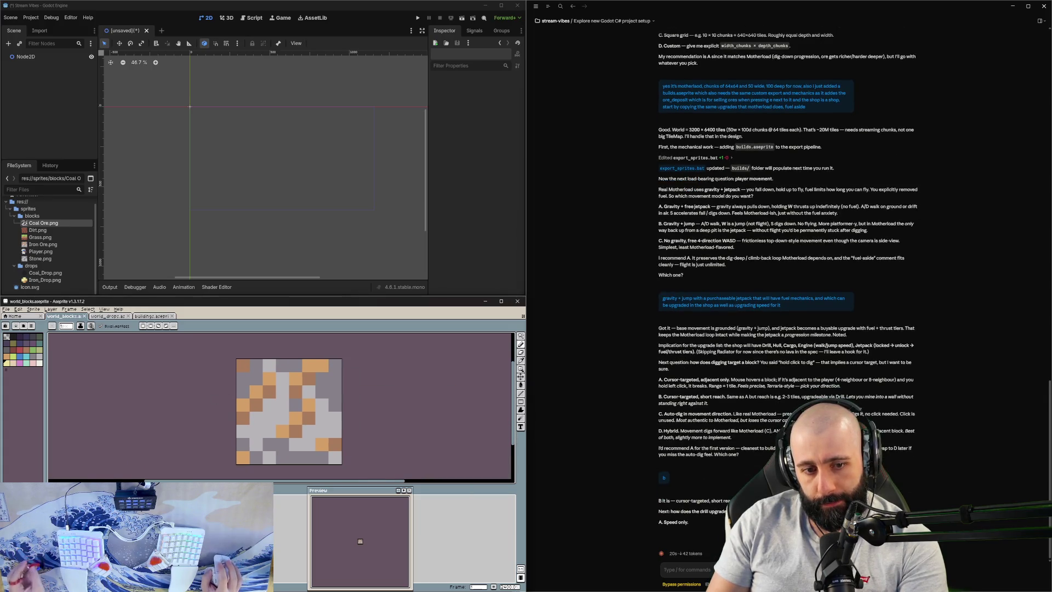
{"action": "key", "text": "Right"}
{"action": "left_click_drag", "start_coordinate": [298, 428], "coordinate": [315, 404]}
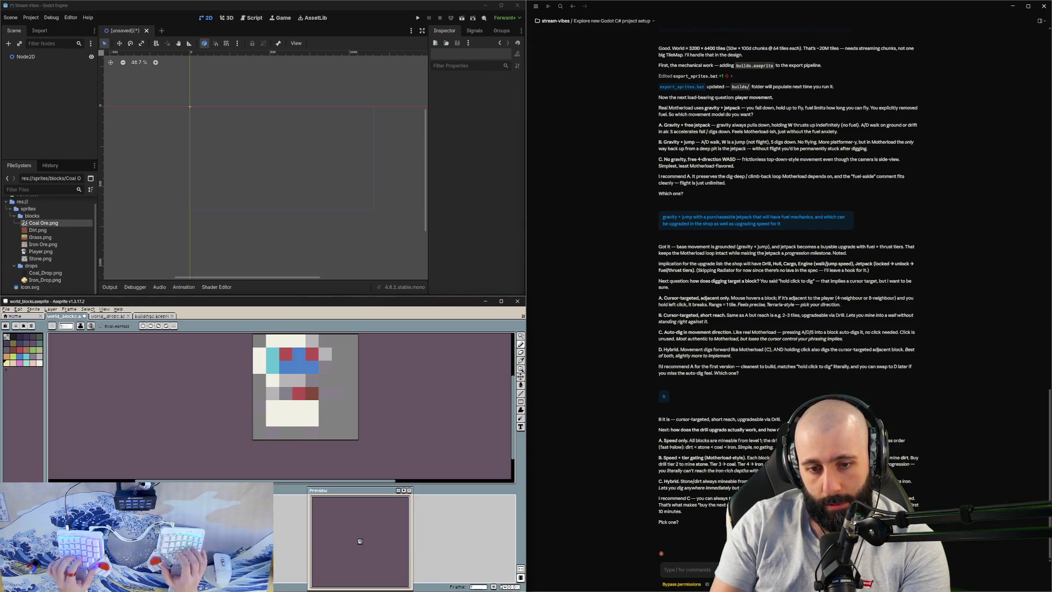
Step: Choose cream and paint the first grey cells at the tile's lower left, undoing one stroke
{"action": "scroll", "coordinate": [302, 390], "scroll_direction": "up", "scroll_amount": 1}
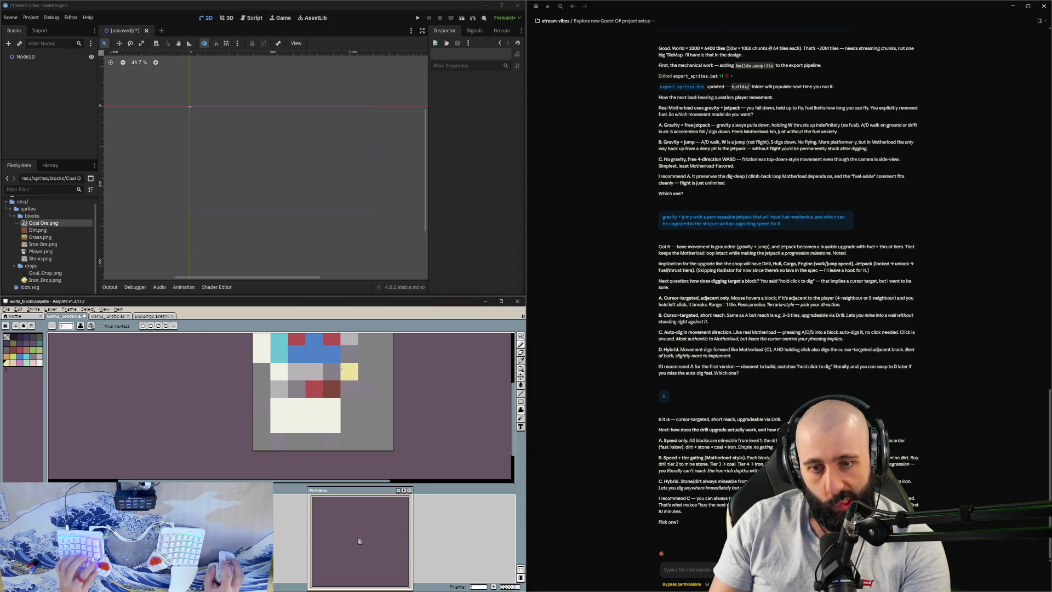
{"action": "left_click", "coordinate": [314, 389], "text": "alt"}
{"action": "left_click", "coordinate": [280, 370], "text": "alt"}
{"action": "left_click", "coordinate": [262, 389]}
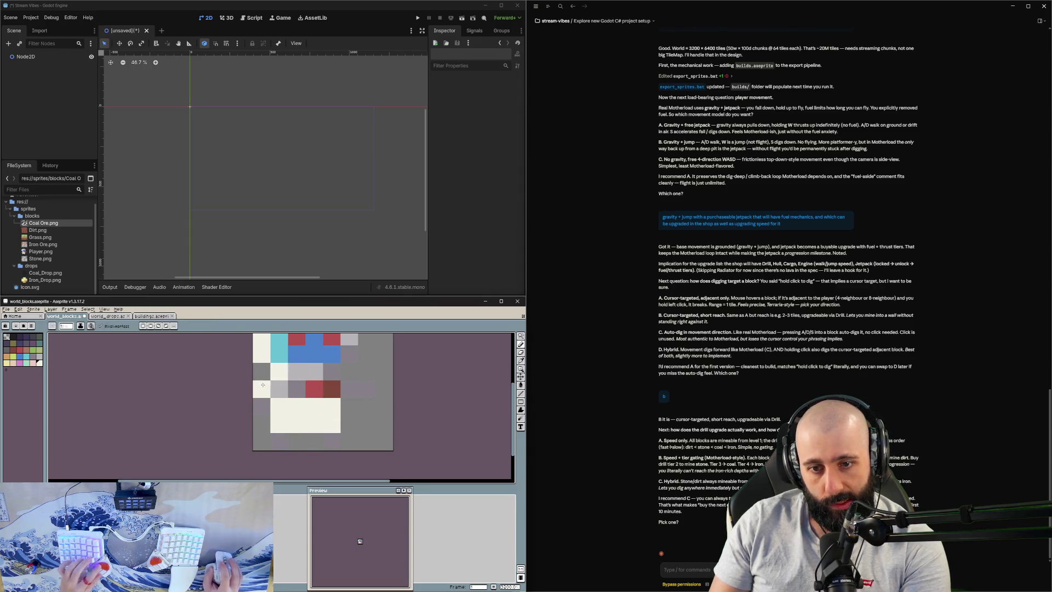
{"action": "left_click", "coordinate": [265, 422]}
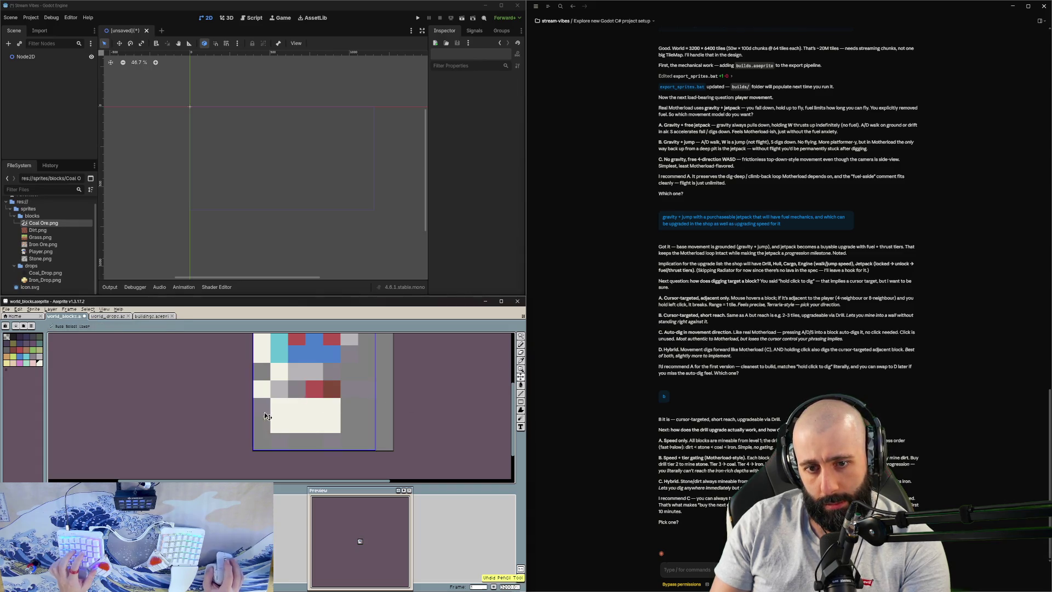
{"action": "scroll", "coordinate": [321, 391], "scroll_direction": "down", "scroll_amount": 2}
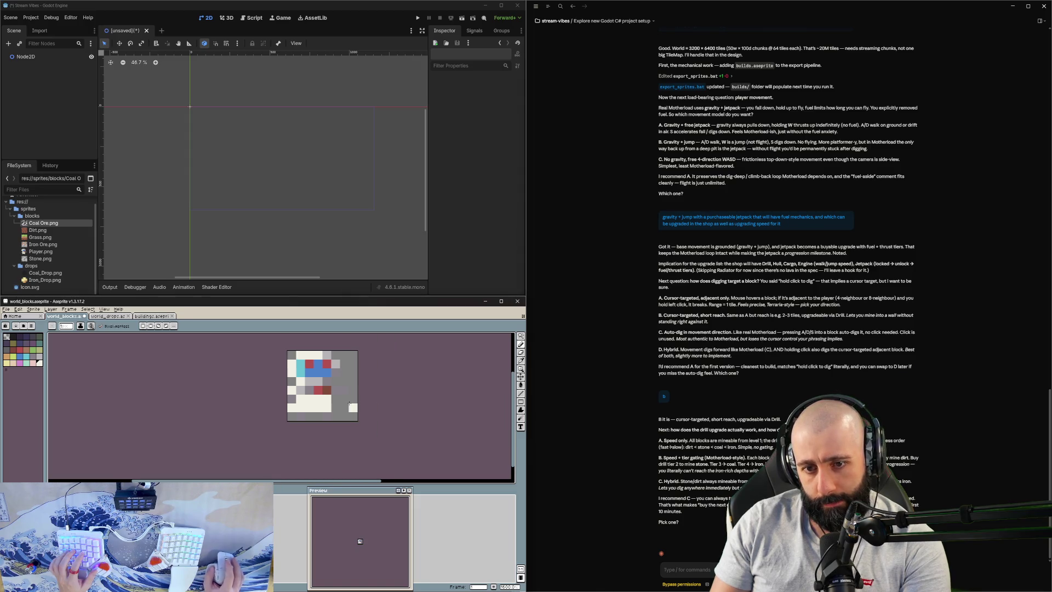
{"action": "key", "text": "ctrl+z"}
{"action": "key", "text": "ctrl+z"}
{"action": "key", "text": "ctrl+z"}
{"action": "key", "text": "ctrl+z"}
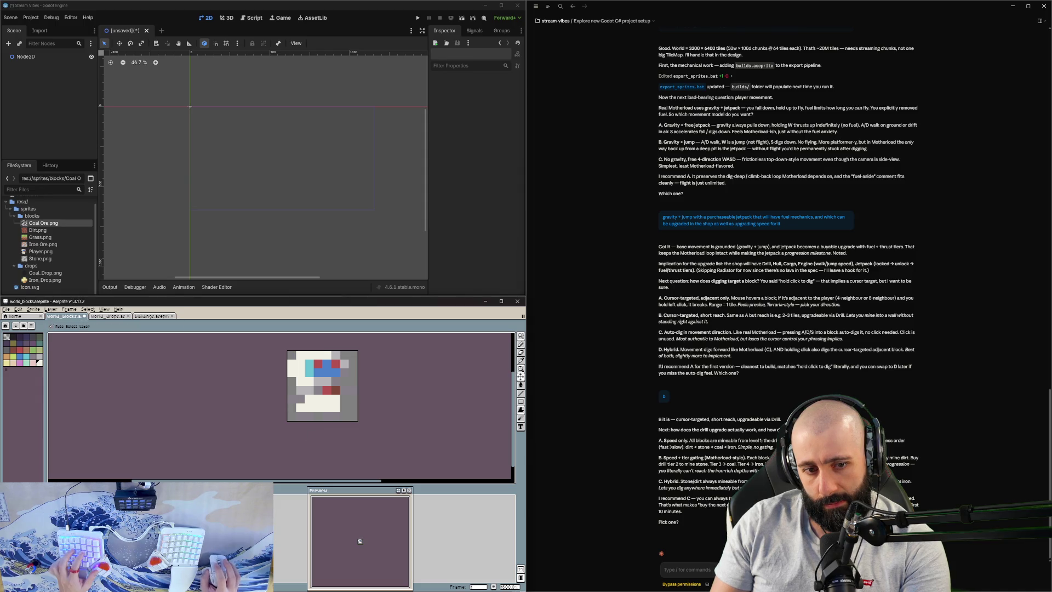
Step: Back on the Pencil, paint more lower-left cells and two further grey cells cream
{"action": "key", "text": "b"}
{"action": "scroll", "coordinate": [324, 393], "scroll_direction": "up", "scroll_amount": 3}
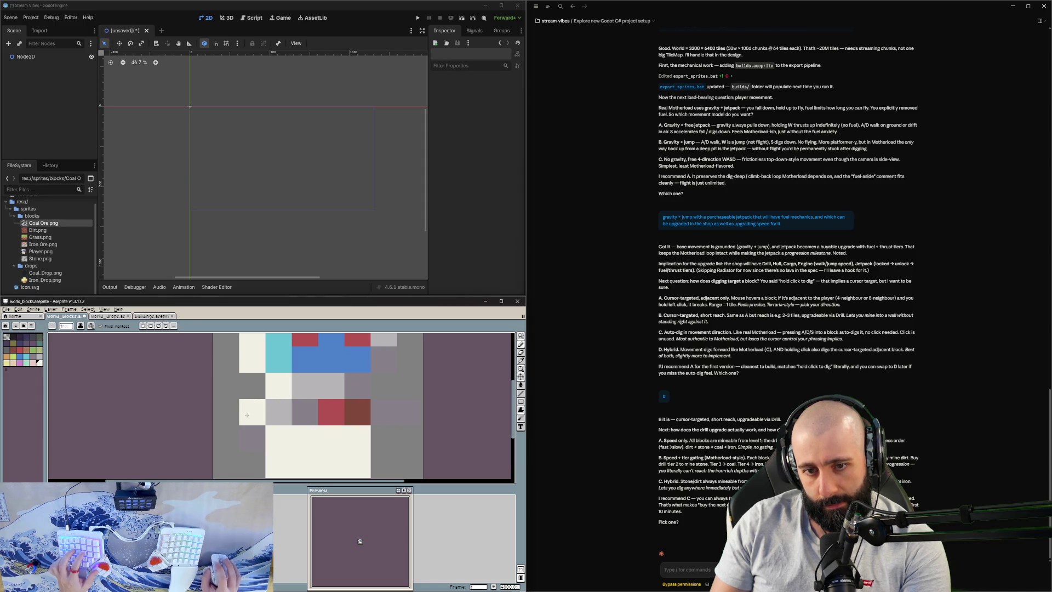
{"action": "left_click", "coordinate": [226, 412]}
{"action": "left_click", "coordinate": [252, 438]}
{"action": "left_click", "coordinate": [225, 438]}
{"action": "key", "text": "ctrl+z"}
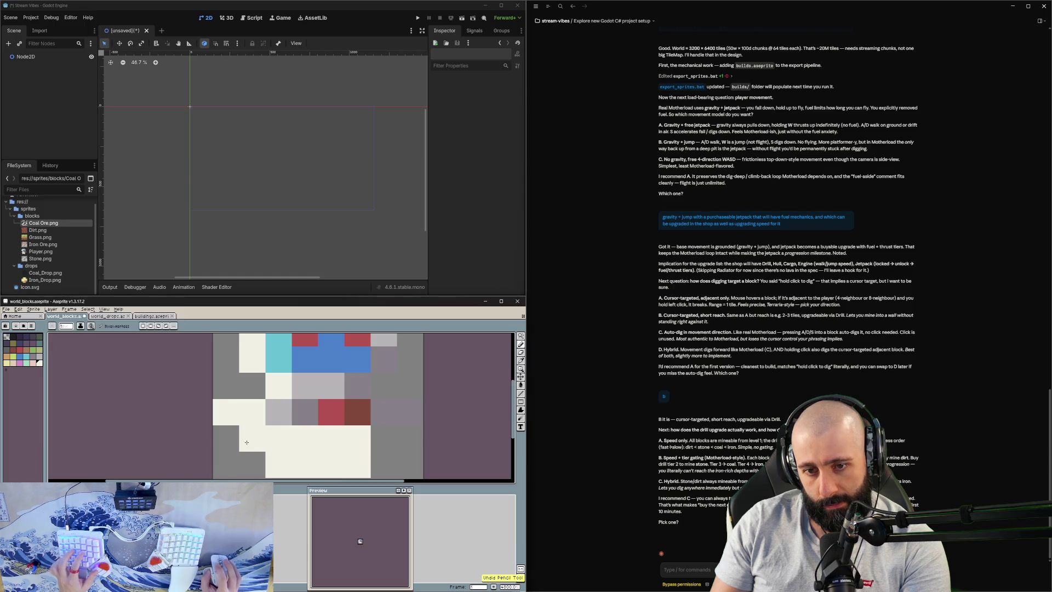
{"action": "left_click_drag", "start_coordinate": [262, 457], "coordinate": [281, 395]}
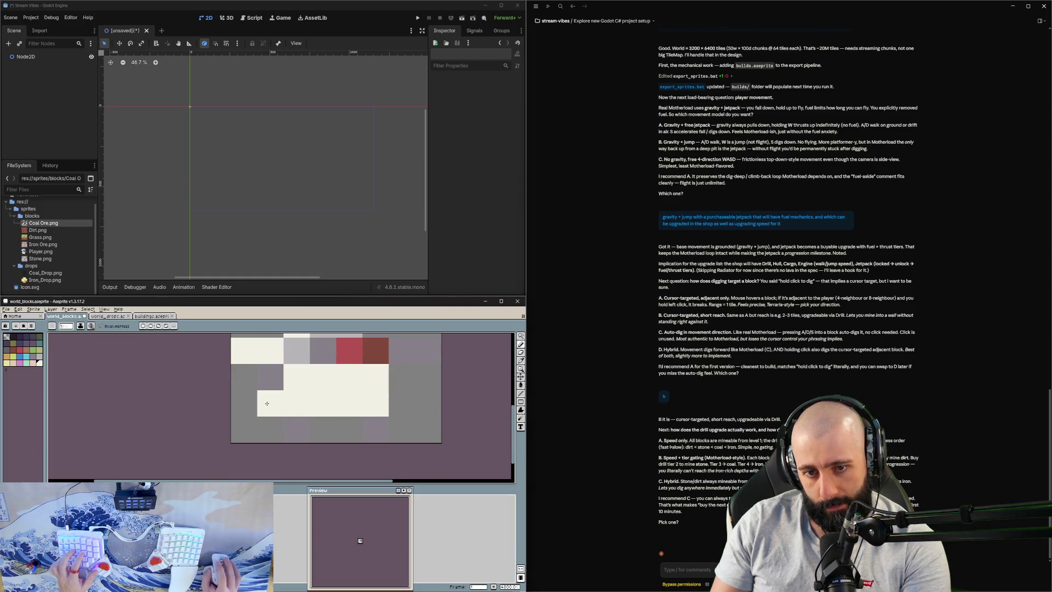
{"action": "left_click", "coordinate": [243, 377]}
{"action": "left_click", "coordinate": [244, 403]}
{"action": "scroll", "coordinate": [366, 386], "scroll_direction": "down", "scroll_amount": 2}
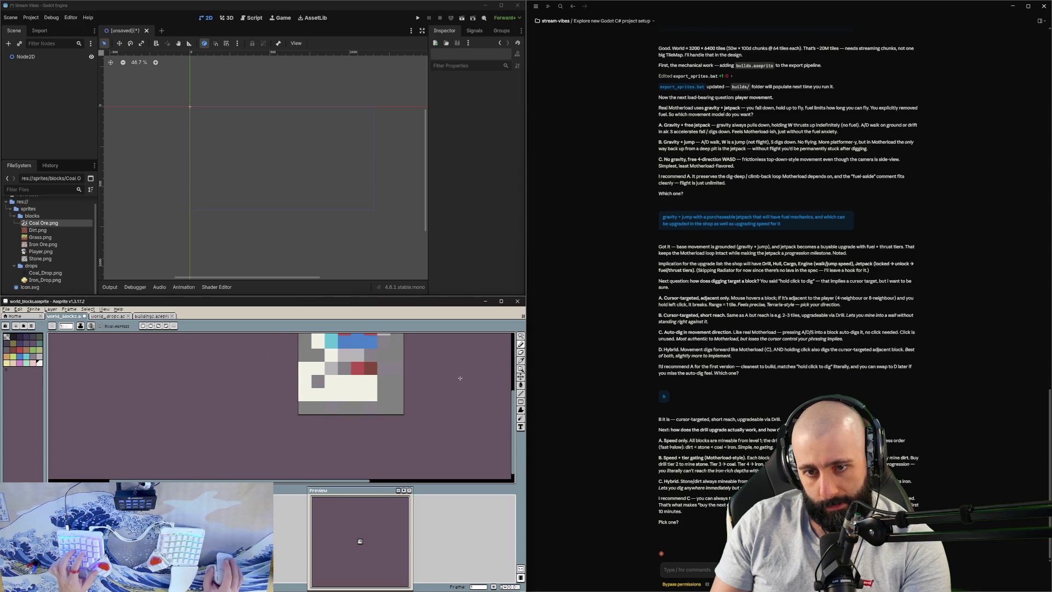
{"action": "scroll", "coordinate": [329, 373], "scroll_direction": "up", "scroll_amount": 2}
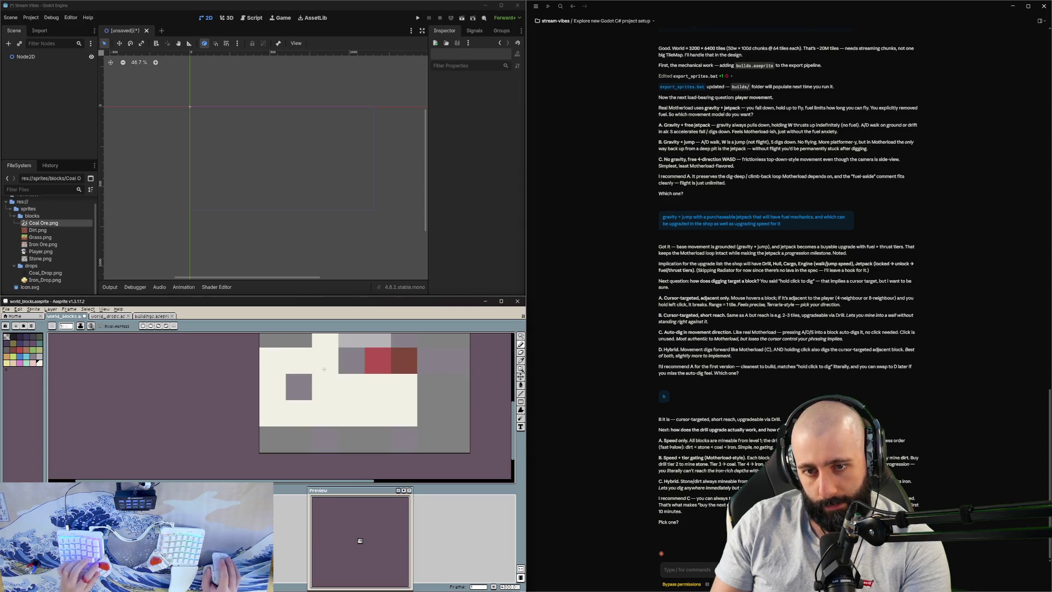
Step: Paint two lower-left cells red and two bottom-row cells dark red
{"action": "left_click", "coordinate": [377, 360], "text": "alt"}
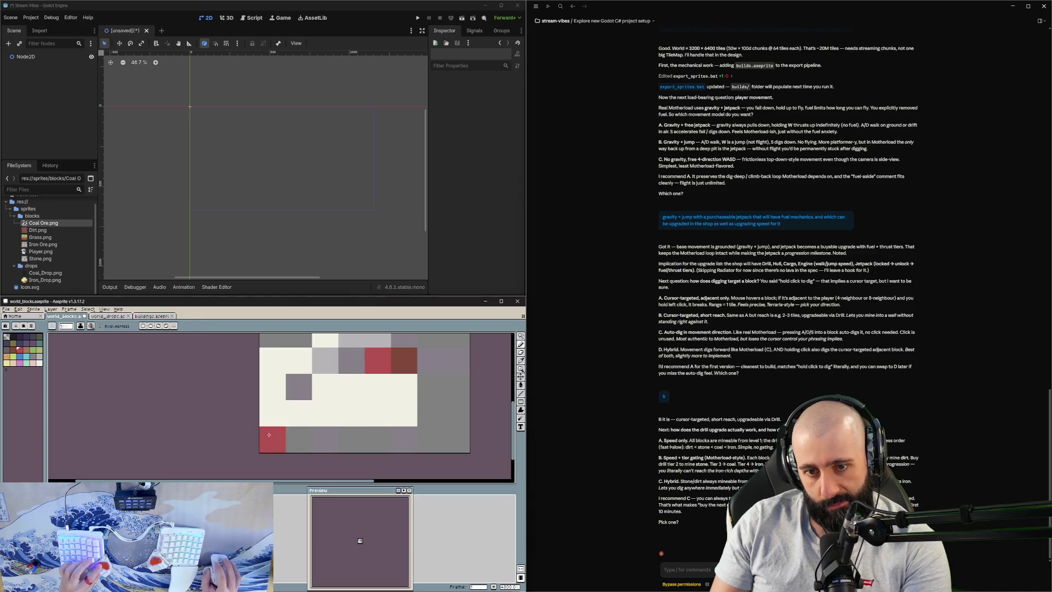
{"action": "left_click_drag", "start_coordinate": [272, 414], "coordinate": [299, 414]}
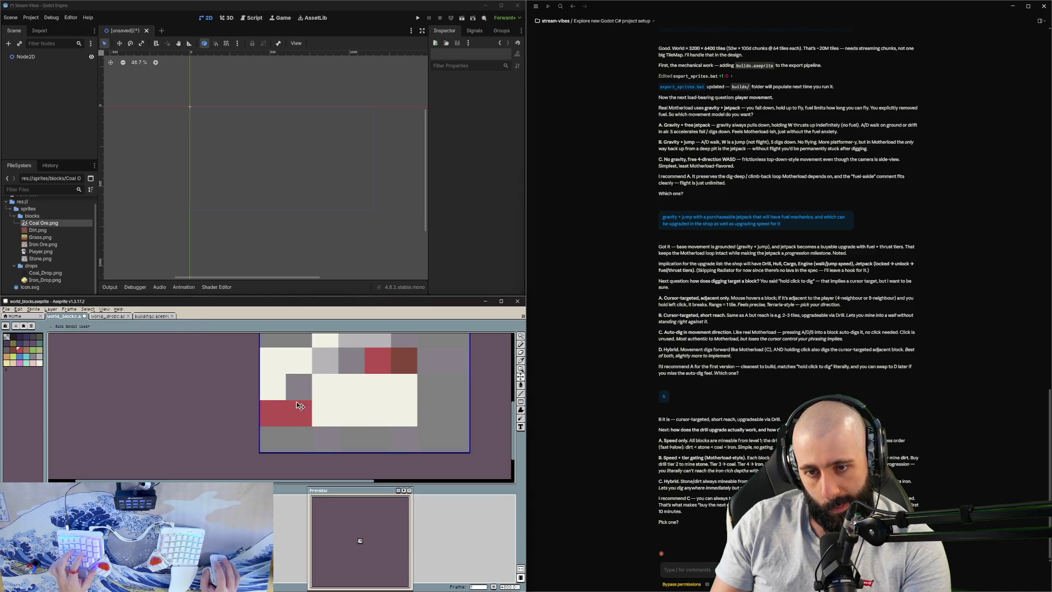
{"action": "left_click", "coordinate": [404, 360], "text": "alt"}
{"action": "left_click", "coordinate": [315, 405]}
{"action": "left_click", "coordinate": [300, 410]}
{"action": "scroll", "coordinate": [343, 400], "scroll_direction": "down", "scroll_amount": 1}
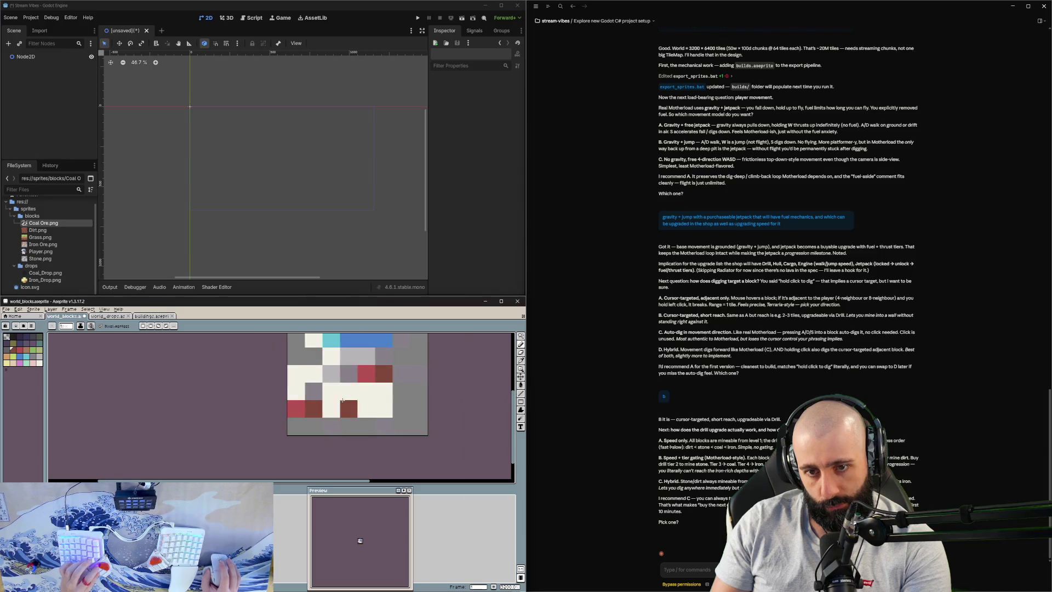
Step: Sample light grey from the tile, try it on a neighbouring cell, then undo it
{"action": "key", "text": "alt"}
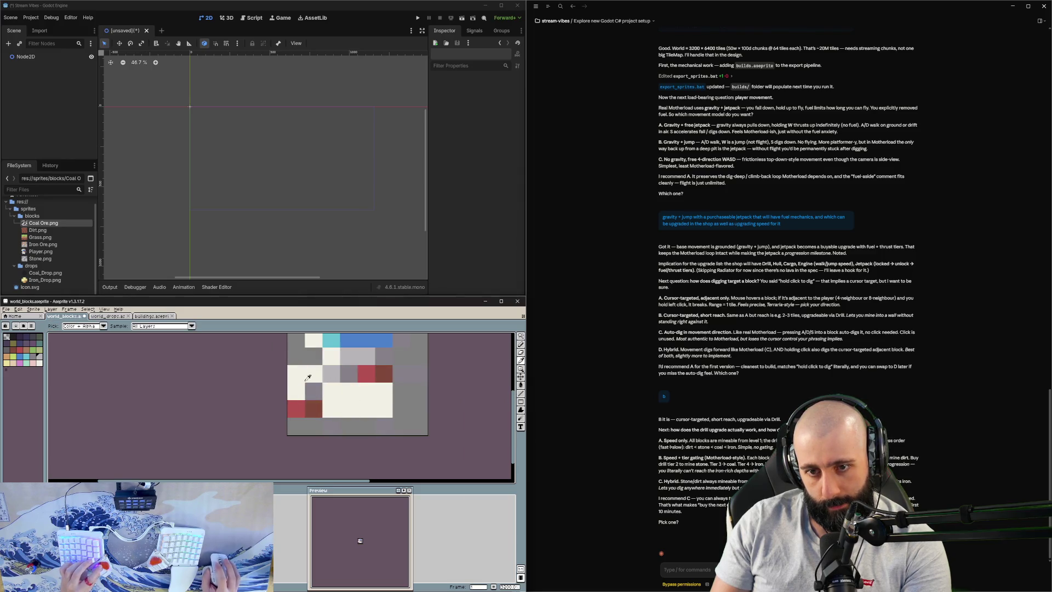
{"action": "left_click", "coordinate": [330, 374], "text": "alt"}
{"action": "left_click", "coordinate": [348, 374]}
{"action": "scroll", "coordinate": [335, 375], "scroll_direction": "up", "scroll_amount": 1}
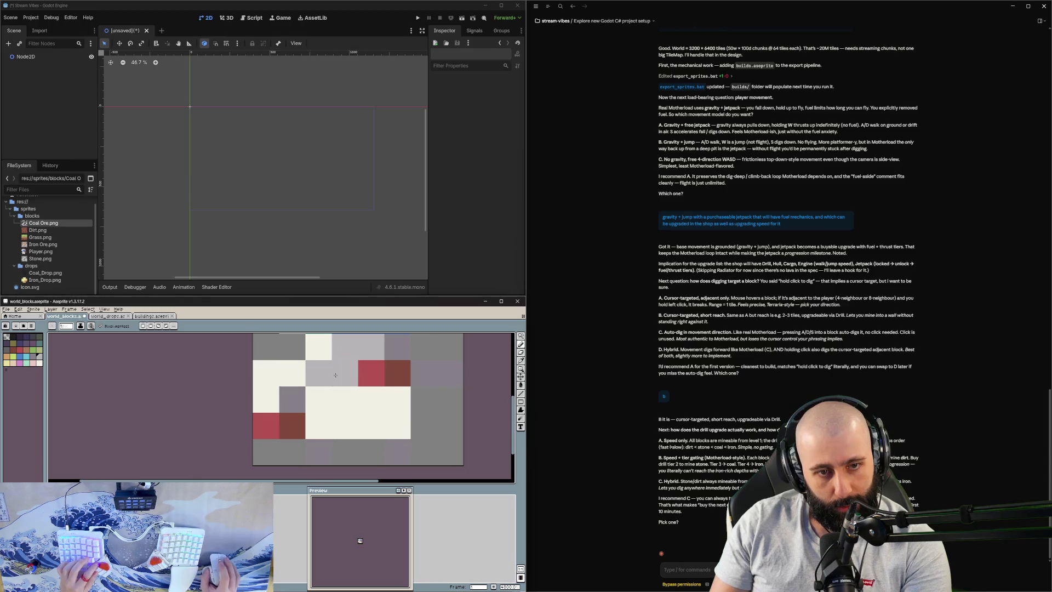
{"action": "key", "text": "ctrl+z"}
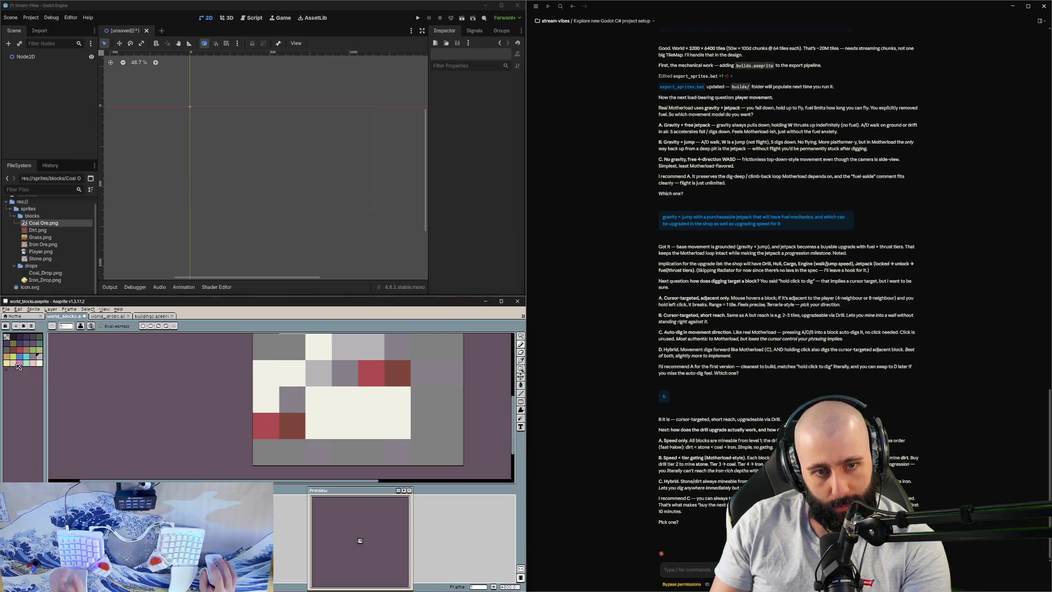
Step: Try yellow-green on the left column cells, then undo it
{"action": "left_click", "coordinate": [13, 357]}
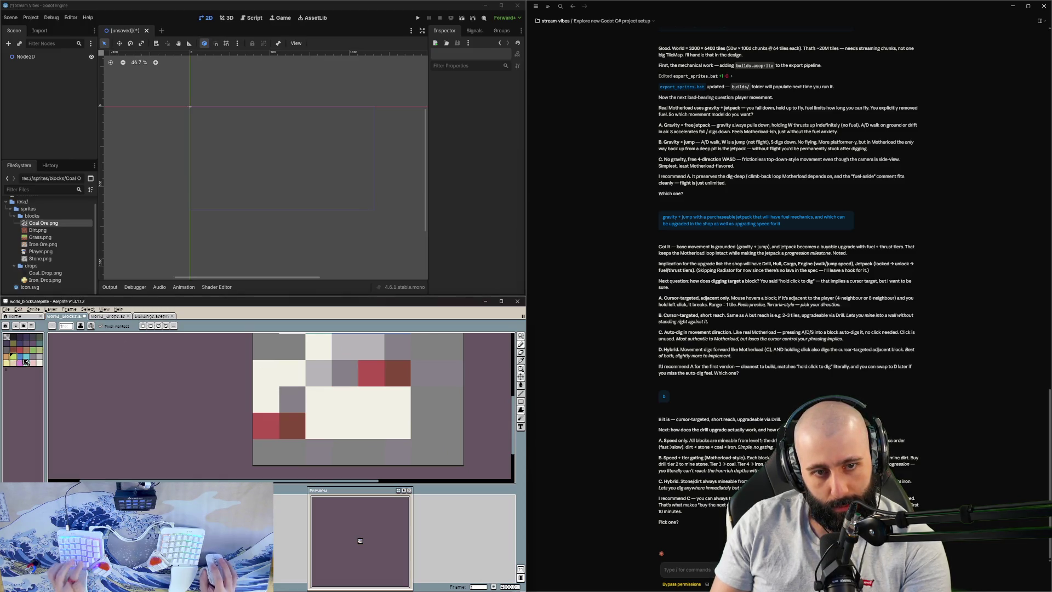
{"action": "left_click", "coordinate": [266, 426]}
{"action": "left_click", "coordinate": [266, 373]}
{"action": "left_click", "coordinate": [266, 399]}
{"action": "left_click", "coordinate": [377, 372]}
{"action": "key", "text": "ctrl+z"}
Step: Paint the tile's left column red and nudge the pixels one cell left and back
{"action": "left_click", "coordinate": [377, 372], "text": "alt"}
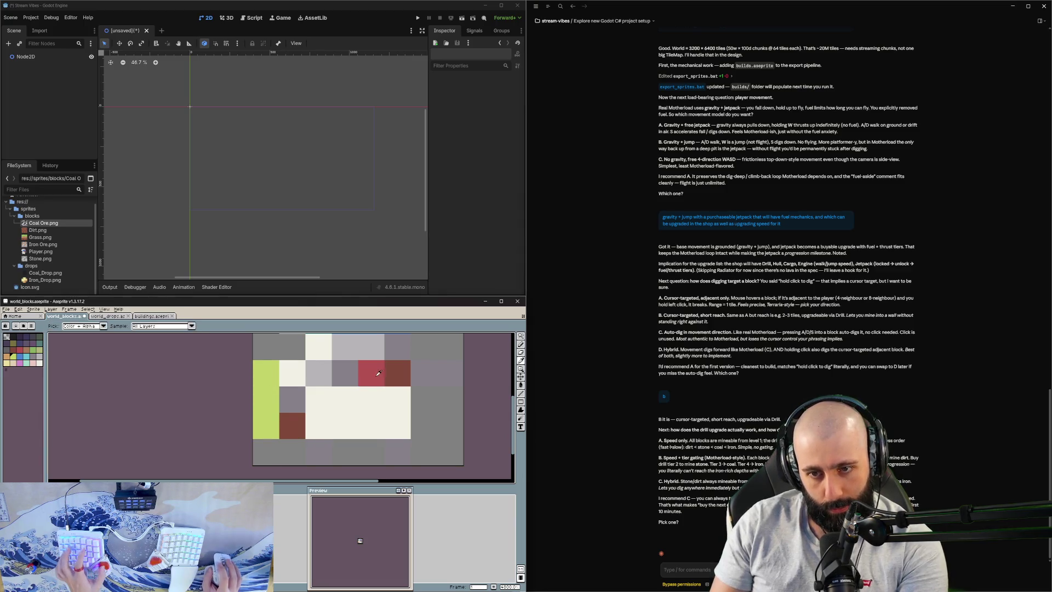
{"action": "mouse_move", "coordinate": [292, 373]}
{"action": "left_mouse_down"}
{"action": "mouse_move", "coordinate": [266, 378]}
{"action": "mouse_move", "coordinate": [266, 425]}
{"action": "mouse_move", "coordinate": [301, 435]}
{"action": "left_mouse_up"}
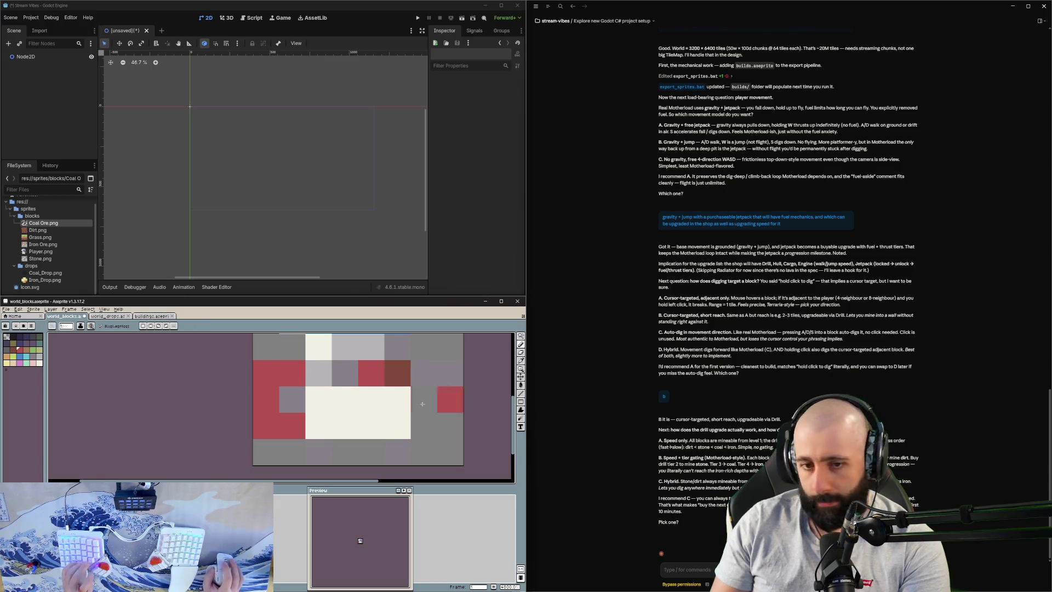
{"action": "scroll", "coordinate": [446, 399], "scroll_direction": "down", "scroll_amount": 1}
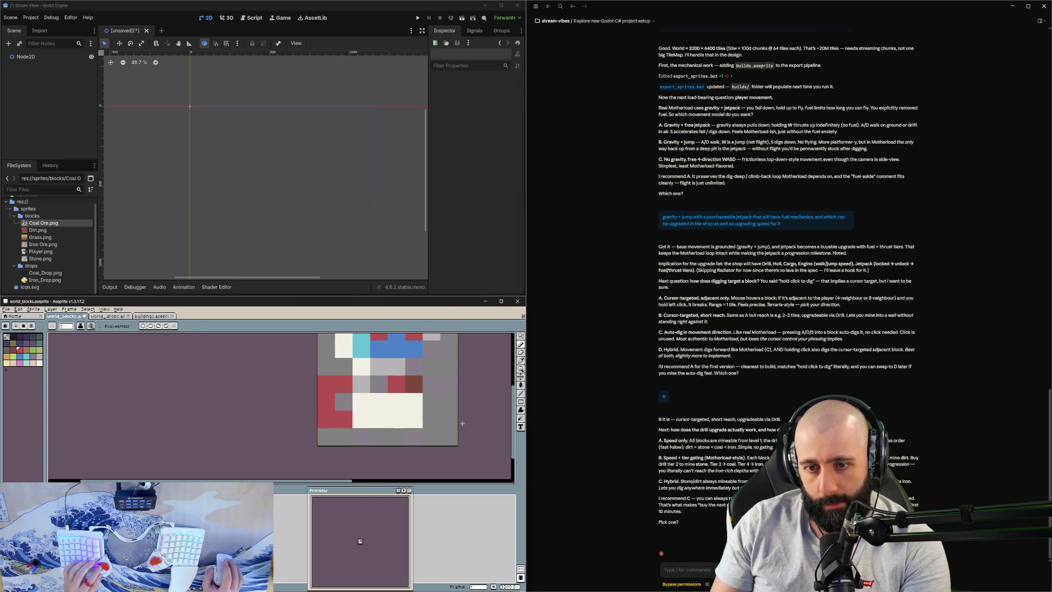
{"action": "scroll", "coordinate": [442, 417], "scroll_direction": "down", "scroll_amount": 1}
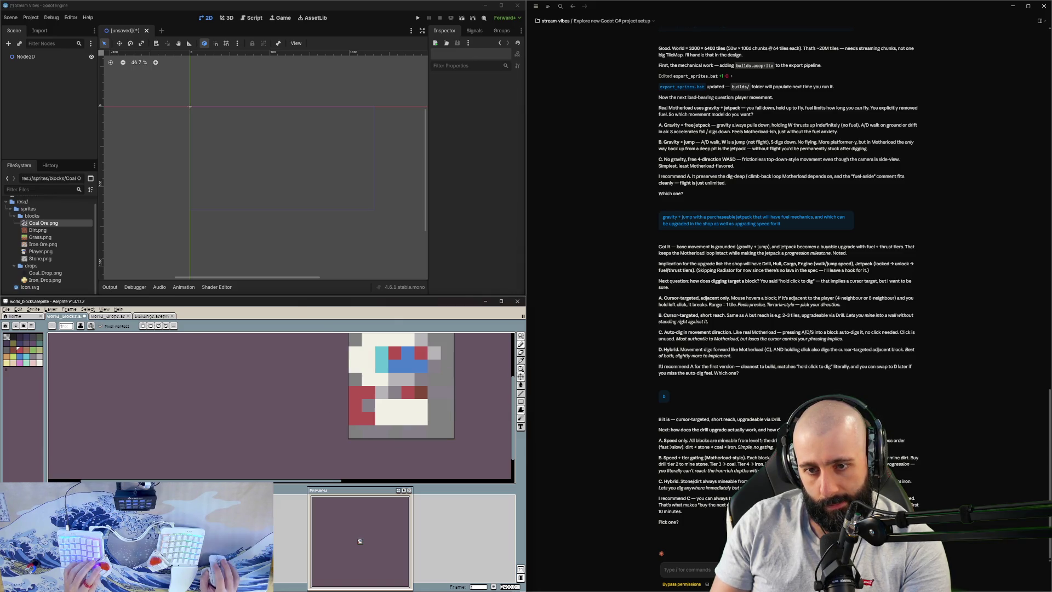
{"action": "key", "text": "Left"}
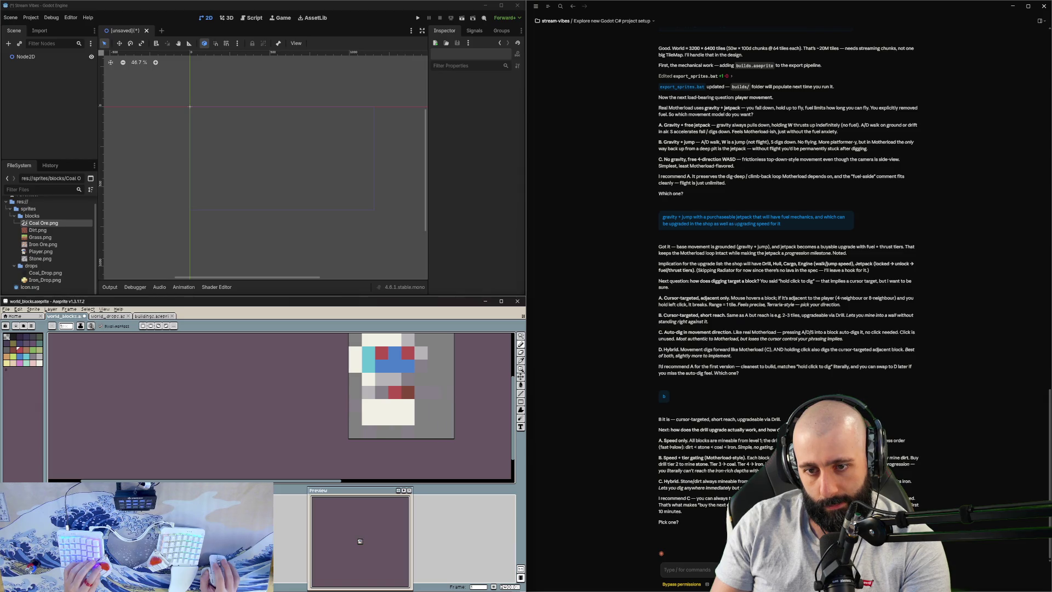
{"action": "key", "text": "Right"}
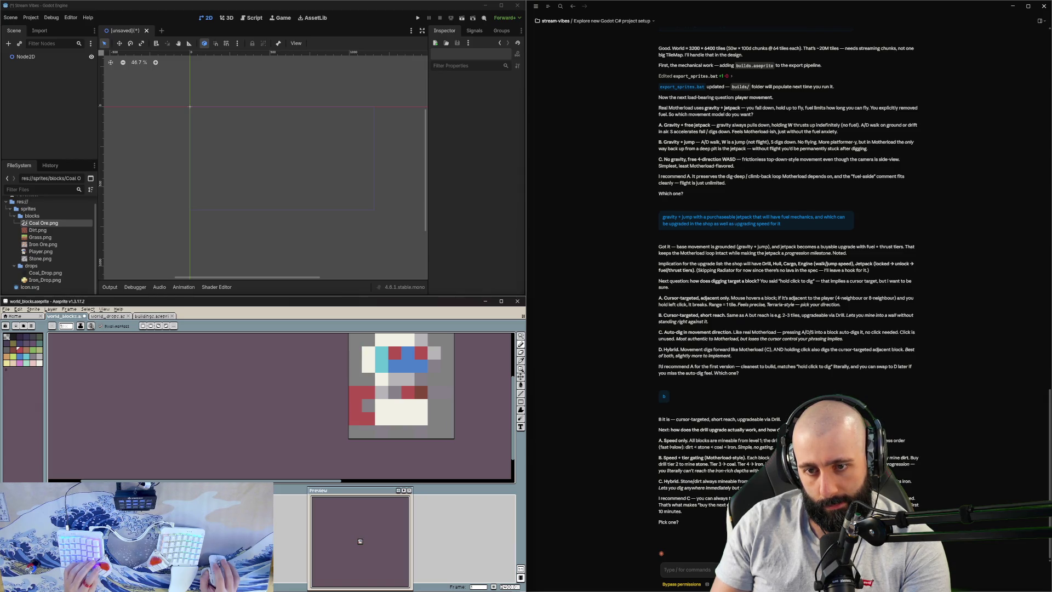
{"action": "scroll", "coordinate": [389, 397], "scroll_direction": "up", "scroll_amount": 1}
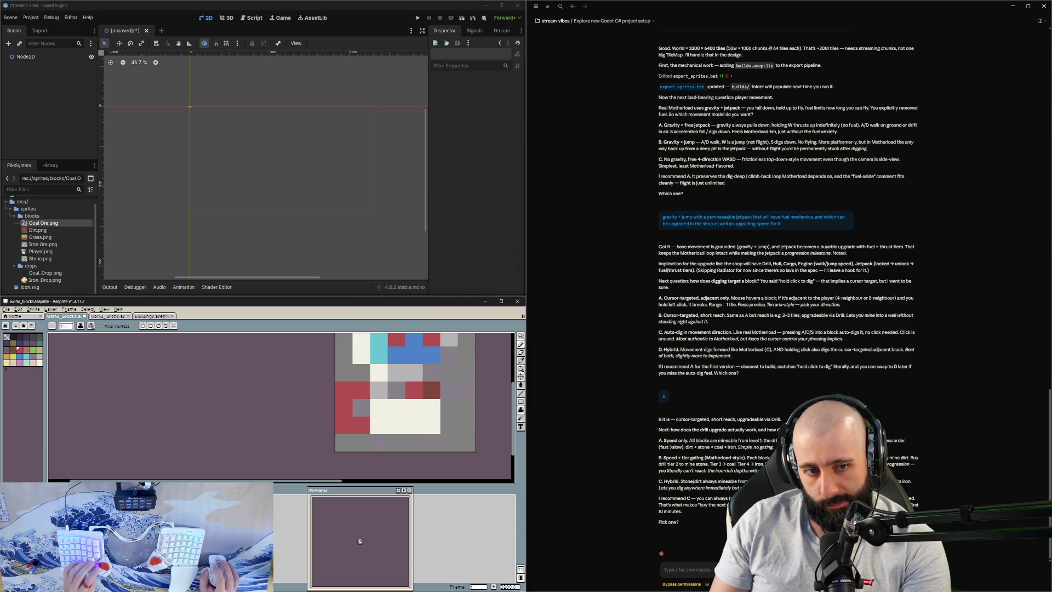
Step: Paint two cells orange-tan above the red edge
{"action": "left_click", "coordinate": [14, 363]}
{"action": "left_click_drag", "start_coordinate": [361, 390], "coordinate": [342, 395]}
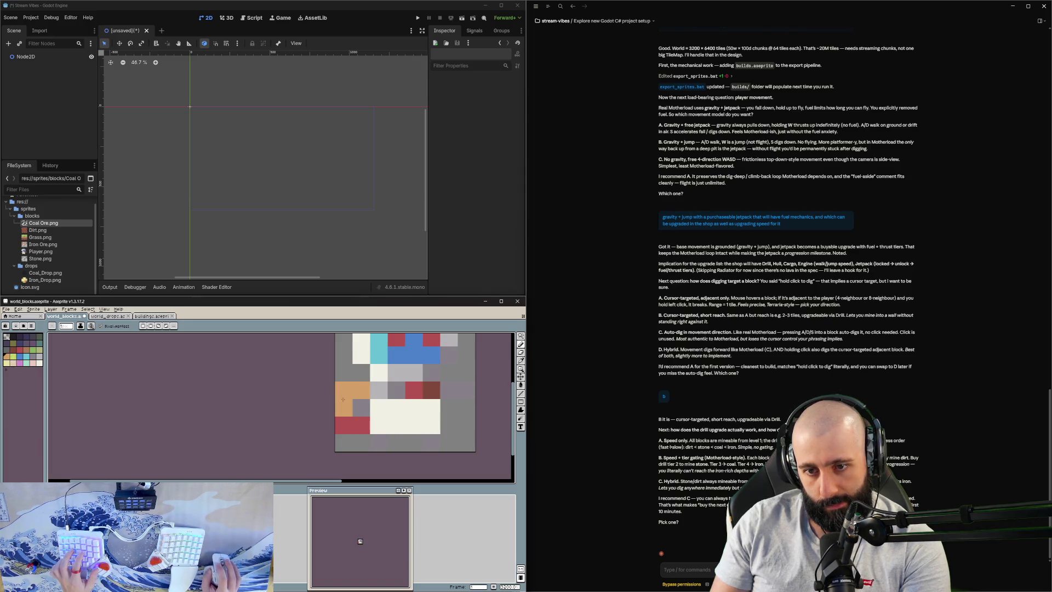
{"action": "scroll", "coordinate": [396, 355], "scroll_direction": "down", "scroll_amount": 3}
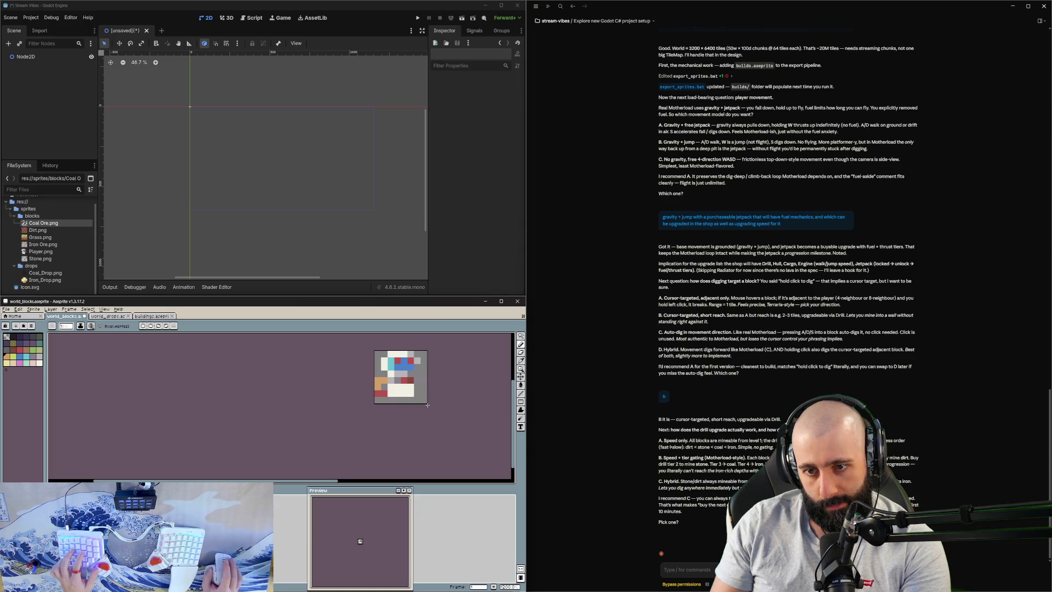
{"action": "key", "text": "v"}
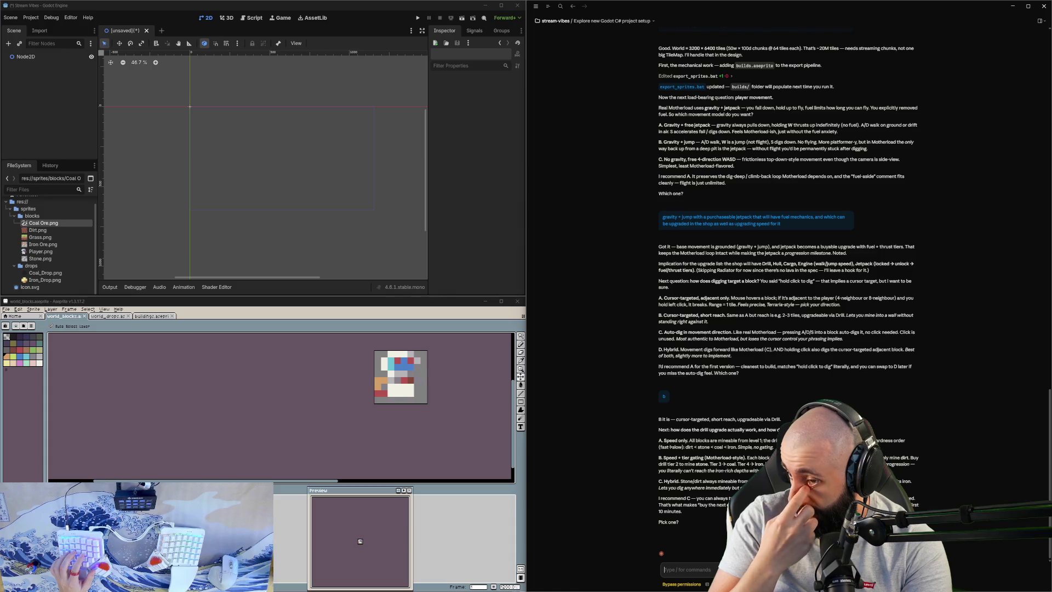
Step: Reply 'speed only' for drill upgrades and note the Player_Jetpack sprite added to world_blocks
{"action": "type", "text": "speed o"}
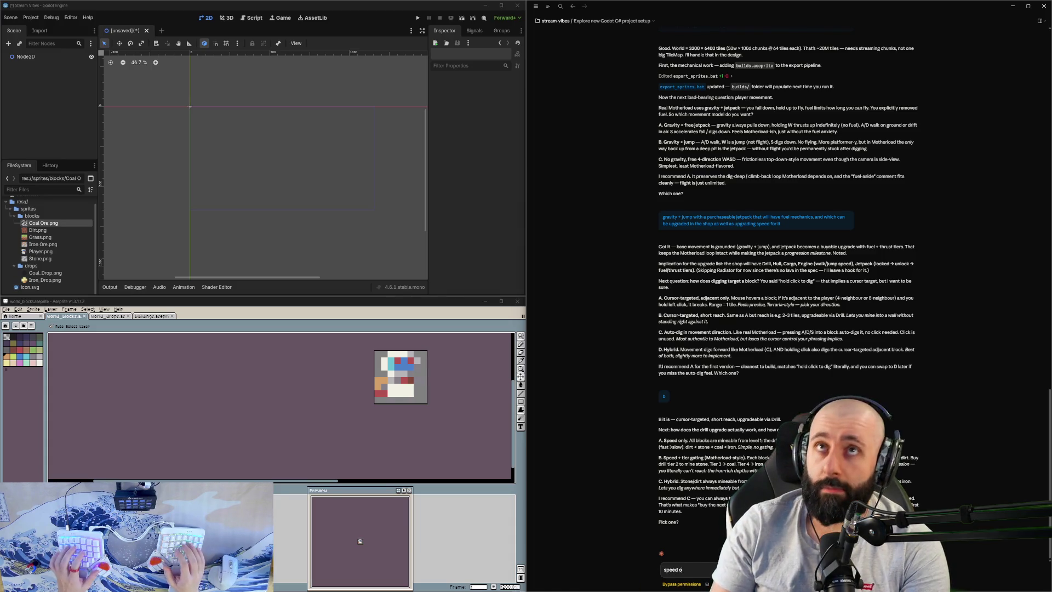
{"action": "type", "text": "nly also I added"}
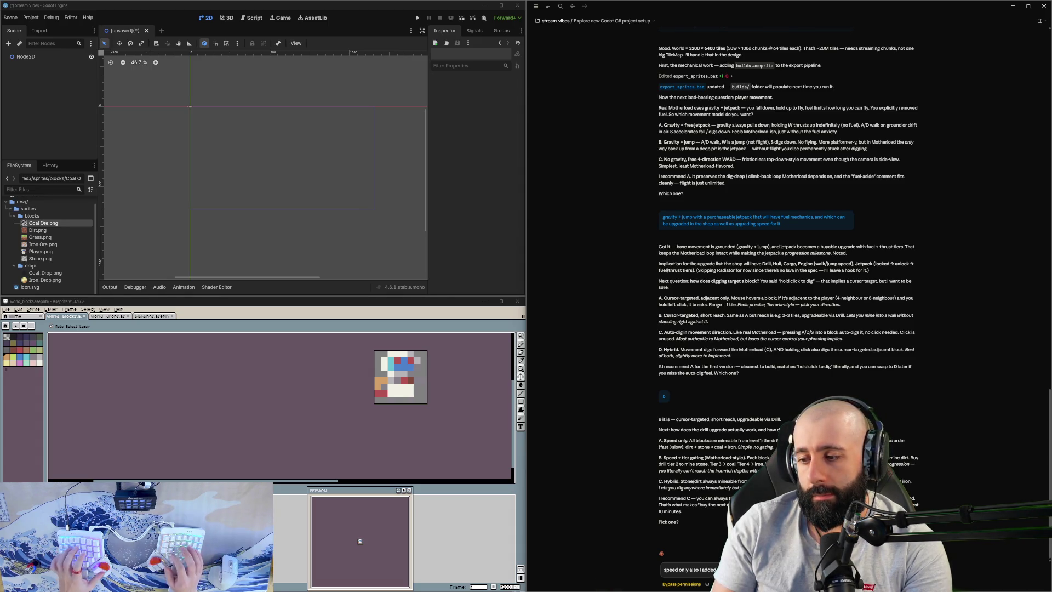
{"action": "type", "text": "it's good"}
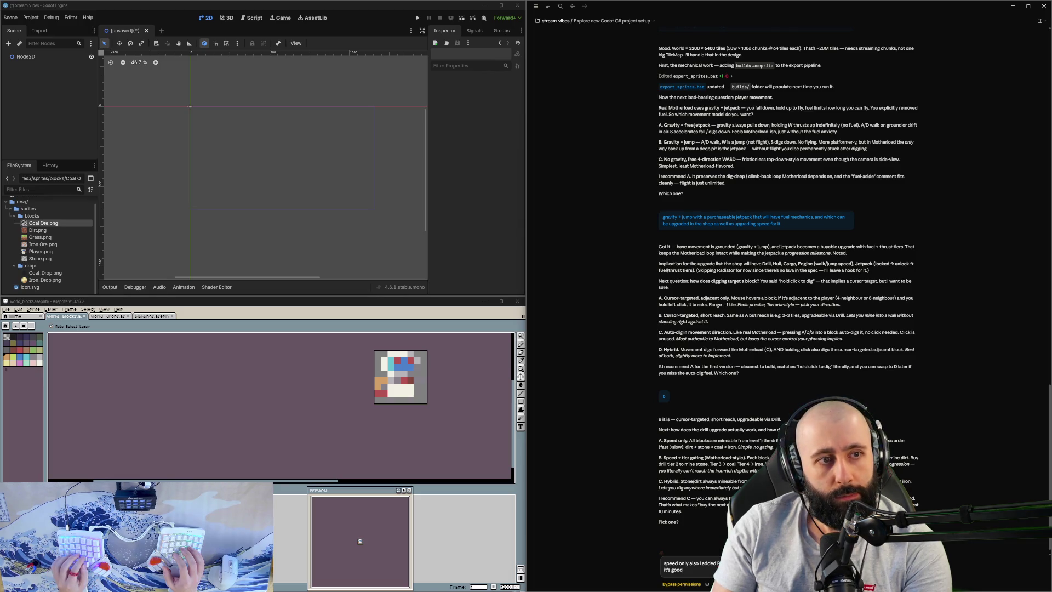
{"action": "key", "text": "Return"}
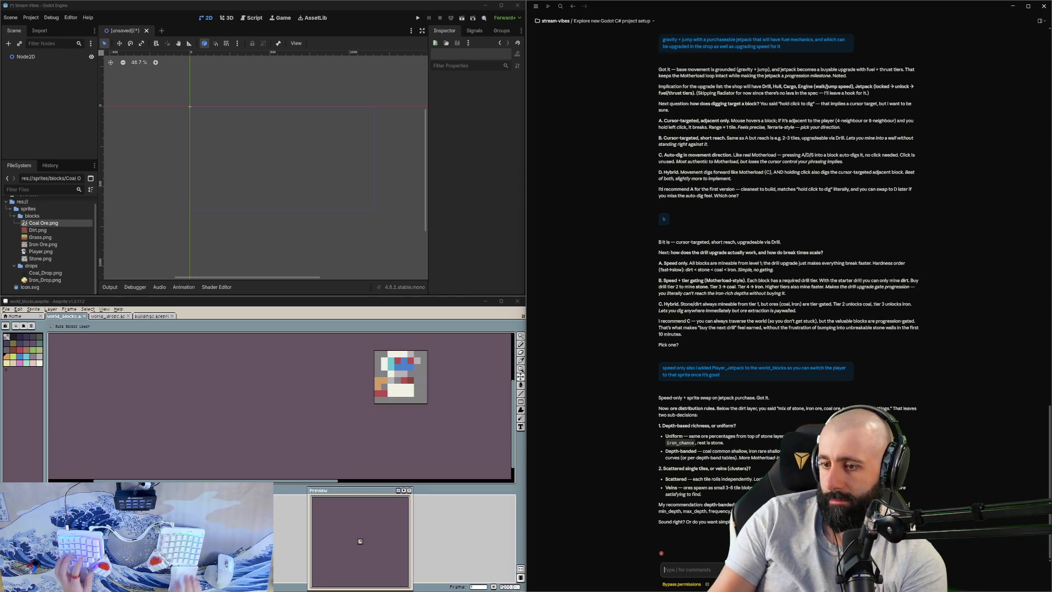
Step: Start a reply 'go with your' to Claude's ore distribution question
{"action": "type", "text": "go with your"}
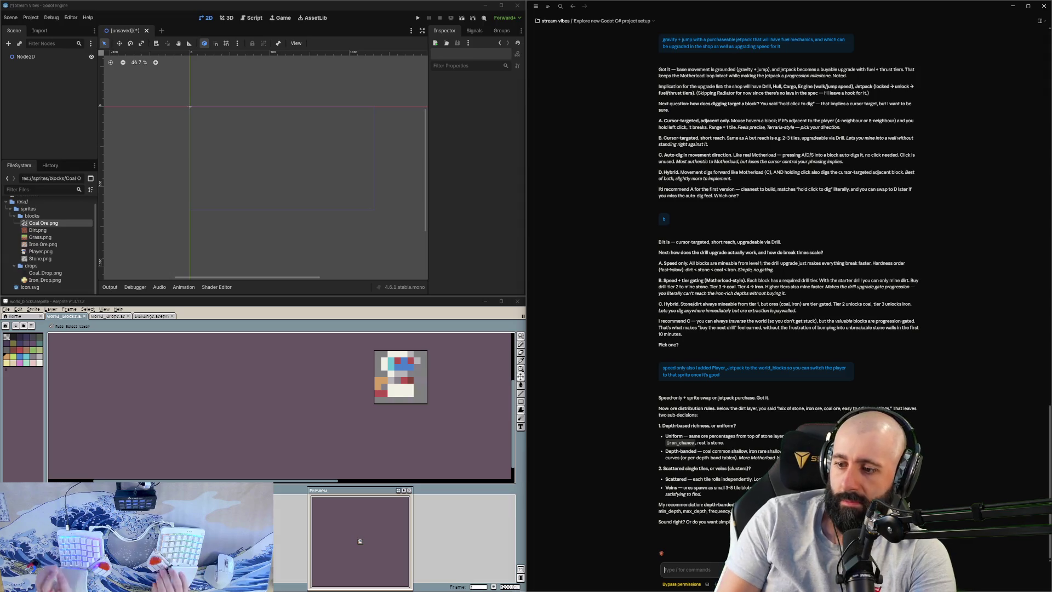
Step: Approve the recommended depth-banded ore veins and answer 'B' (total unit count) for cargo
{"action": "key", "text": "Return"}
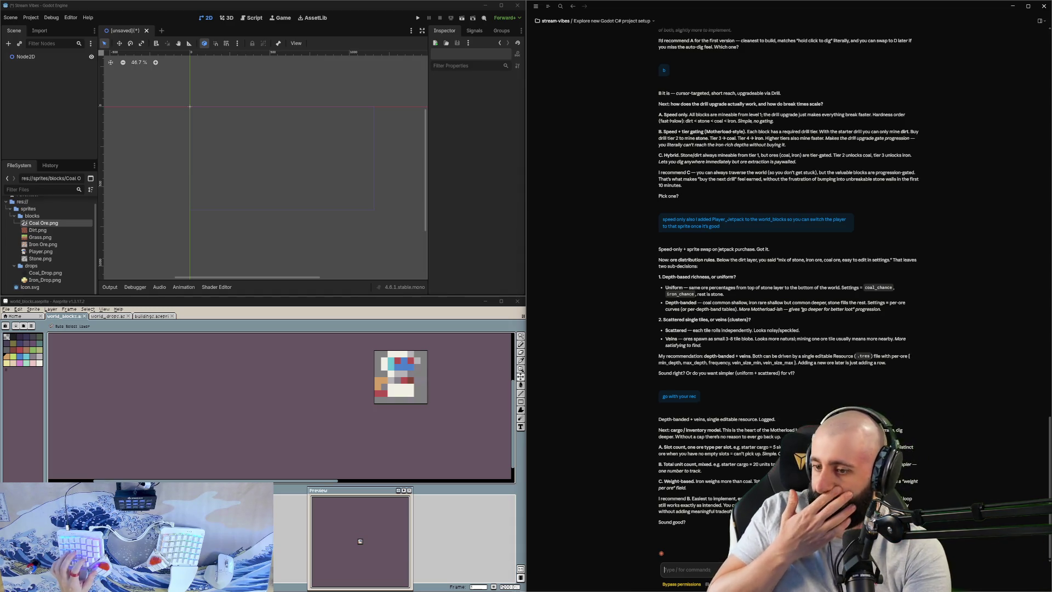
{"action": "type", "text": "B"}
{"action": "key", "text": "Return"}
{"action": "key", "text": "b"}
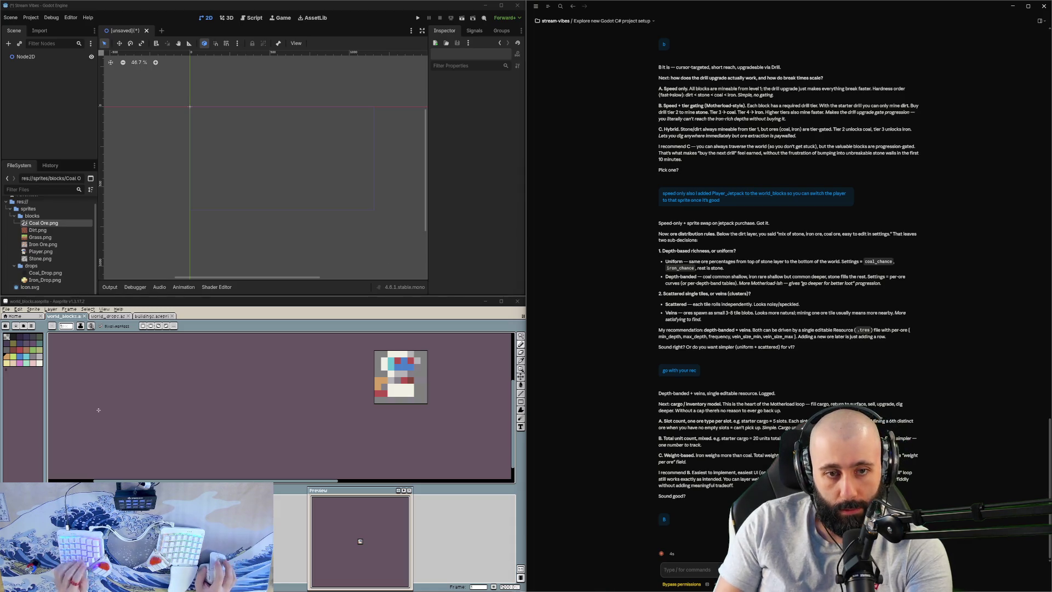
Step: Switch to buildings.aseprite, zoom in, and select orange from the palette
{"action": "left_click", "coordinate": [160, 326]}
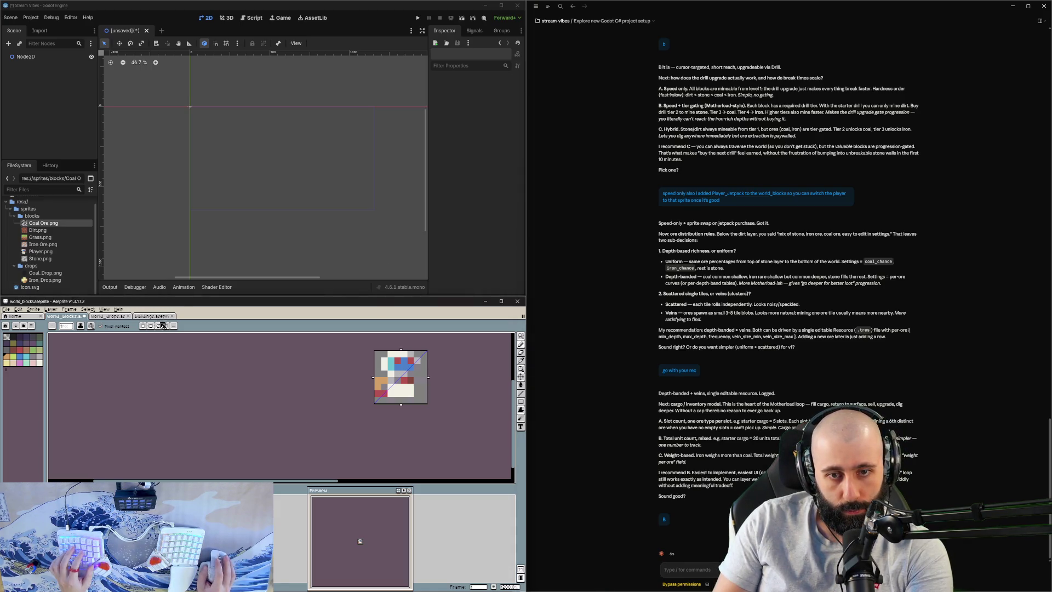
{"action": "left_click", "coordinate": [162, 317]}
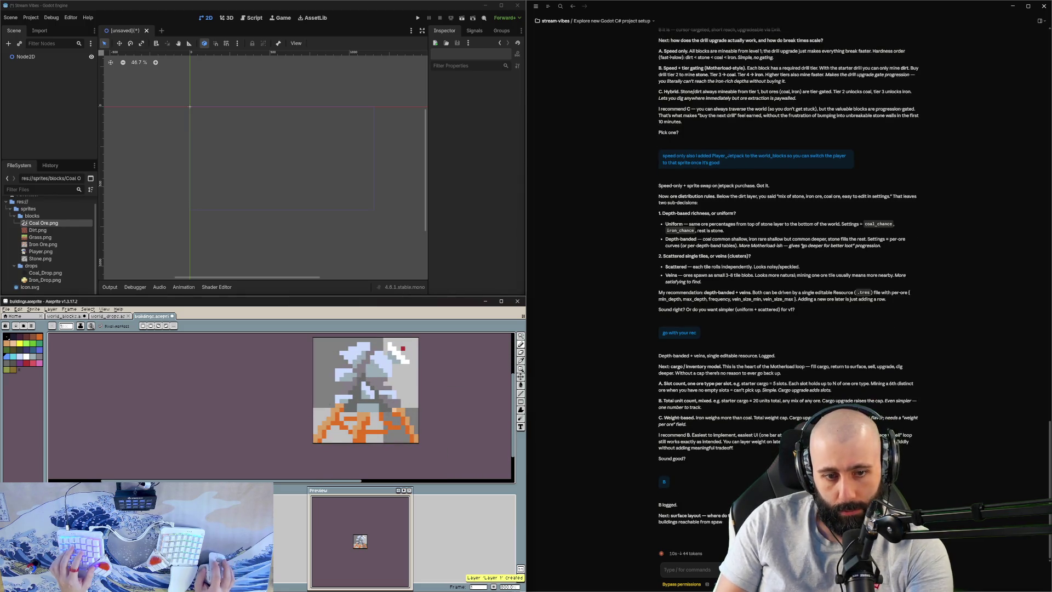
{"action": "scroll", "coordinate": [400, 429], "scroll_direction": "up", "scroll_amount": 5}
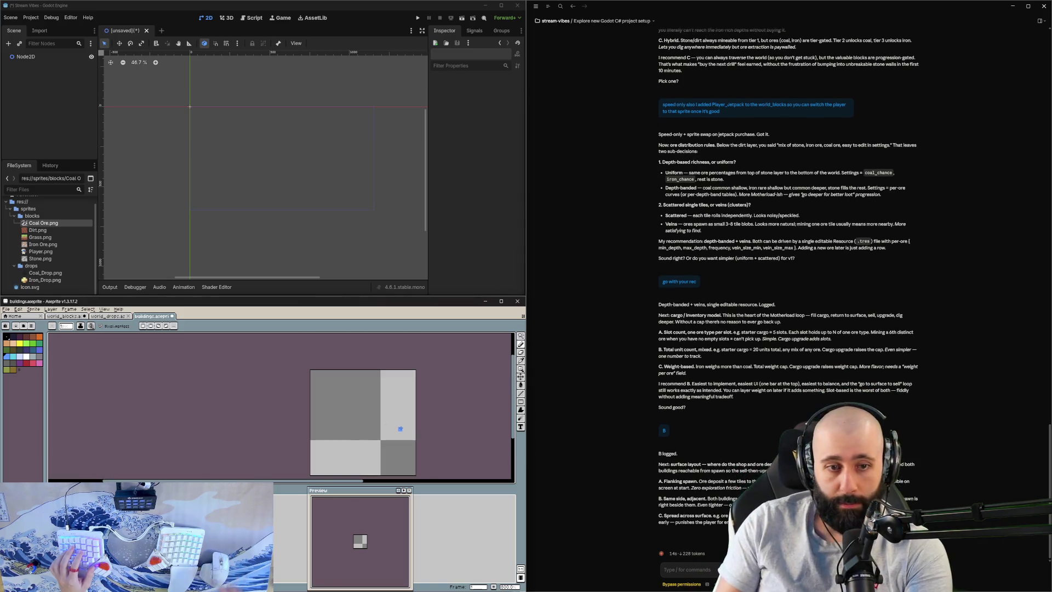
{"action": "left_click", "coordinate": [25, 355]}
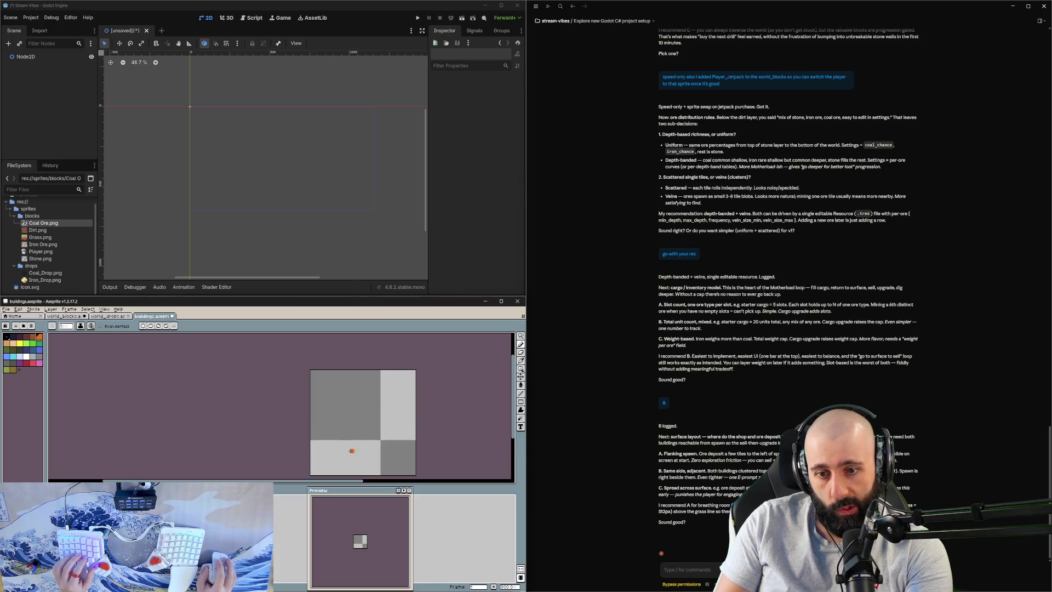
Step: Fill the building sprite's lower half solid orange, covering leftover grey bits
{"action": "mouse_move", "coordinate": [314, 423]}
{"action": "left_mouse_down"}
{"action": "mouse_move", "coordinate": [394, 433]}
{"action": "mouse_move", "coordinate": [323, 452]}
{"action": "mouse_move", "coordinate": [378, 468]}
{"action": "mouse_move", "coordinate": [329, 460]}
{"action": "left_mouse_up"}
{"action": "left_click_drag", "start_coordinate": [343, 425], "coordinate": [334, 418]}
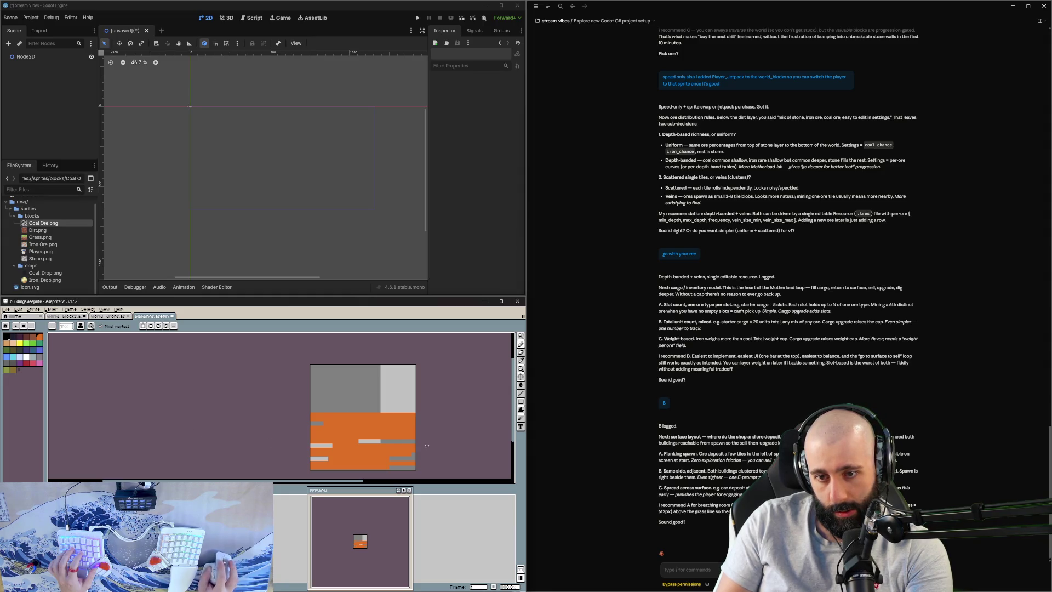
{"action": "left_click_drag", "start_coordinate": [368, 446], "coordinate": [297, 450]}
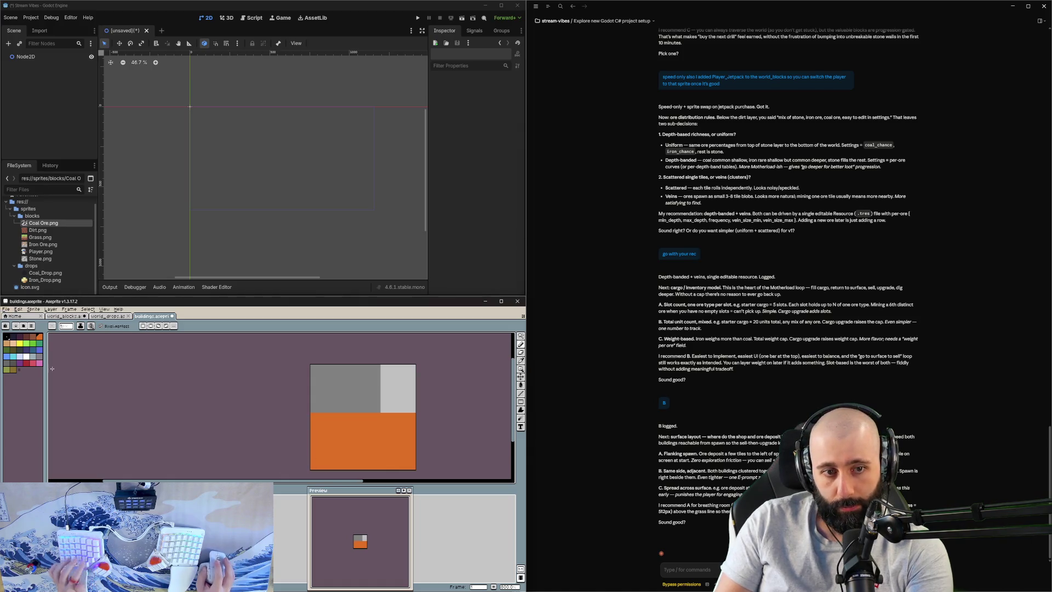
{"action": "left_click", "coordinate": [26, 363]}
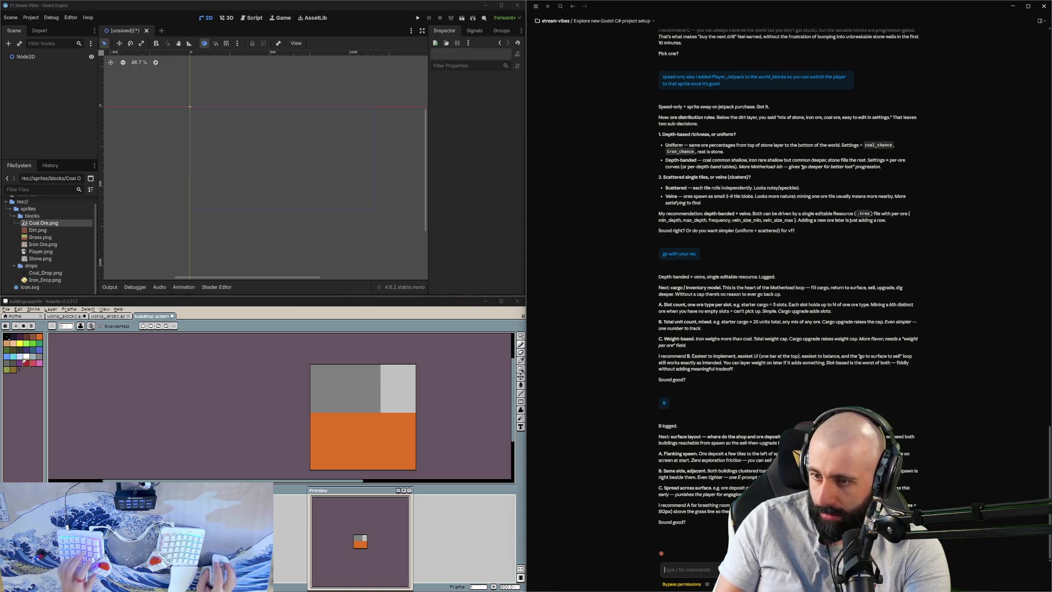
Step: Reply that the buildings should flank the player's spawning spot
{"action": "type", "text": "the buildings"}
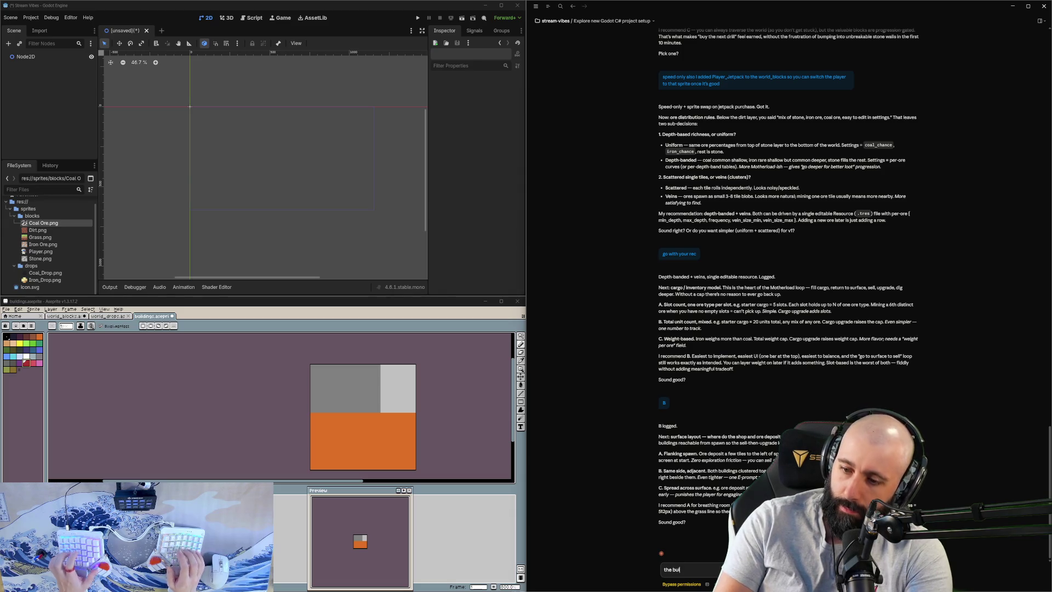
{"action": "type", "text": " should flank"}
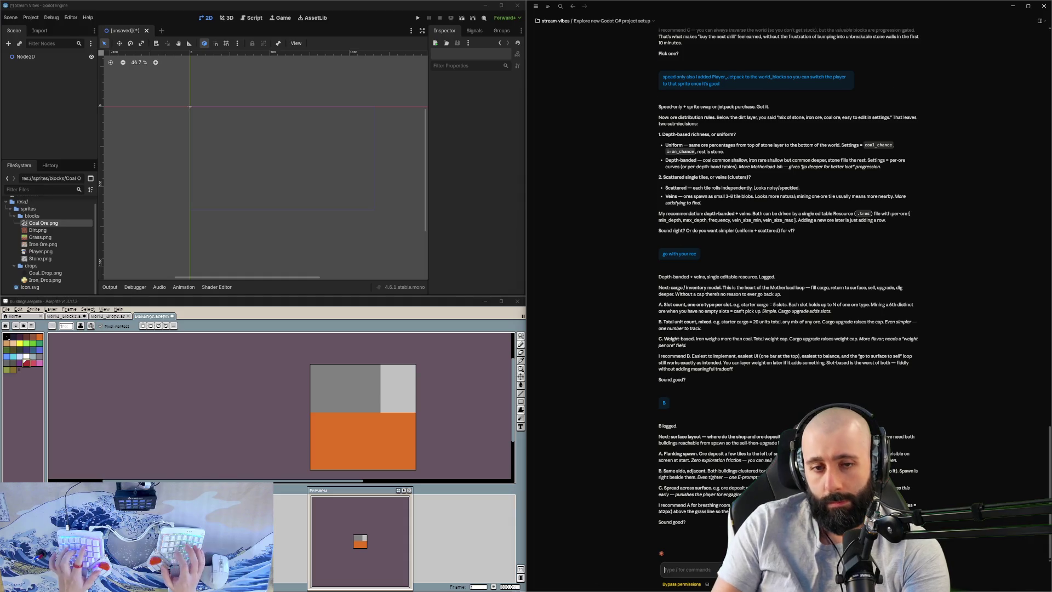
{"action": "key", "text": "Return"}
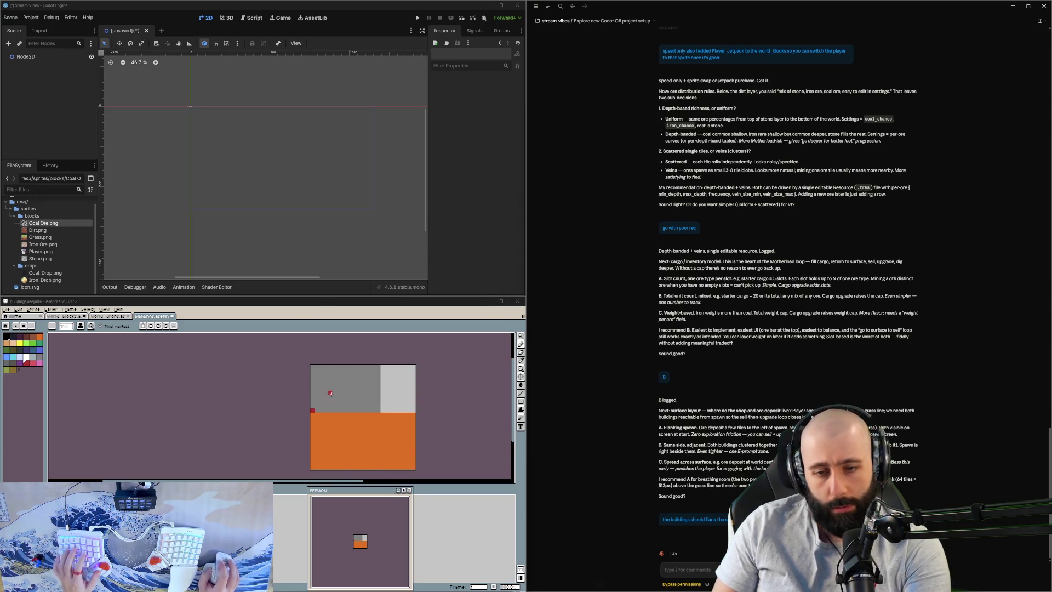
Step: Paint red stripes down the grey section's left edge and the light grey's right edge
{"action": "left_click_drag", "start_coordinate": [315, 410], "coordinate": [318, 384]}
{"action": "scroll", "coordinate": [315, 386], "scroll_direction": "up", "scroll_amount": 3}
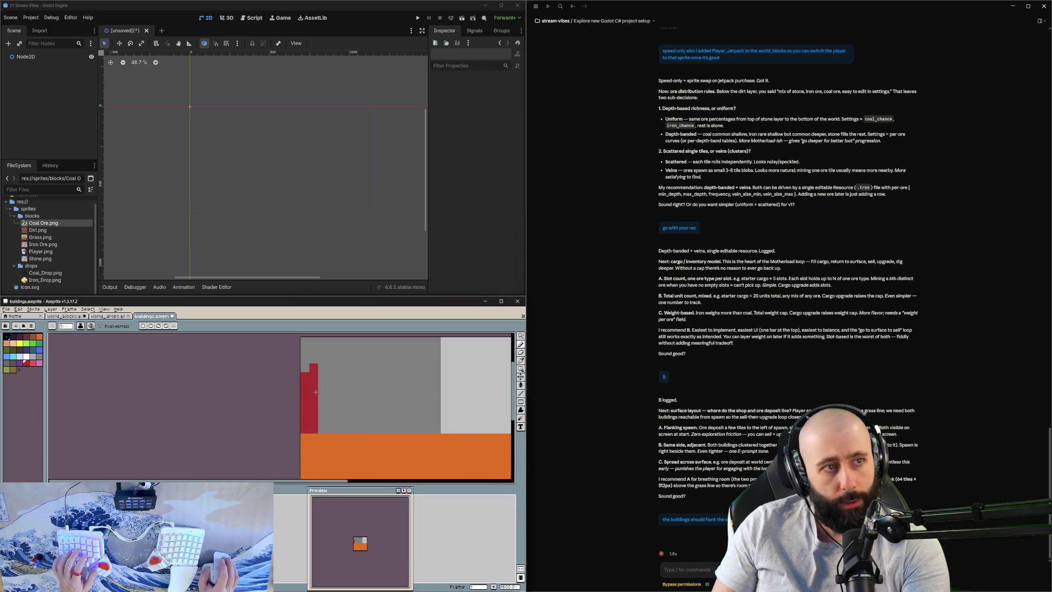
{"action": "scroll", "coordinate": [316, 392], "scroll_direction": "down", "scroll_amount": 3}
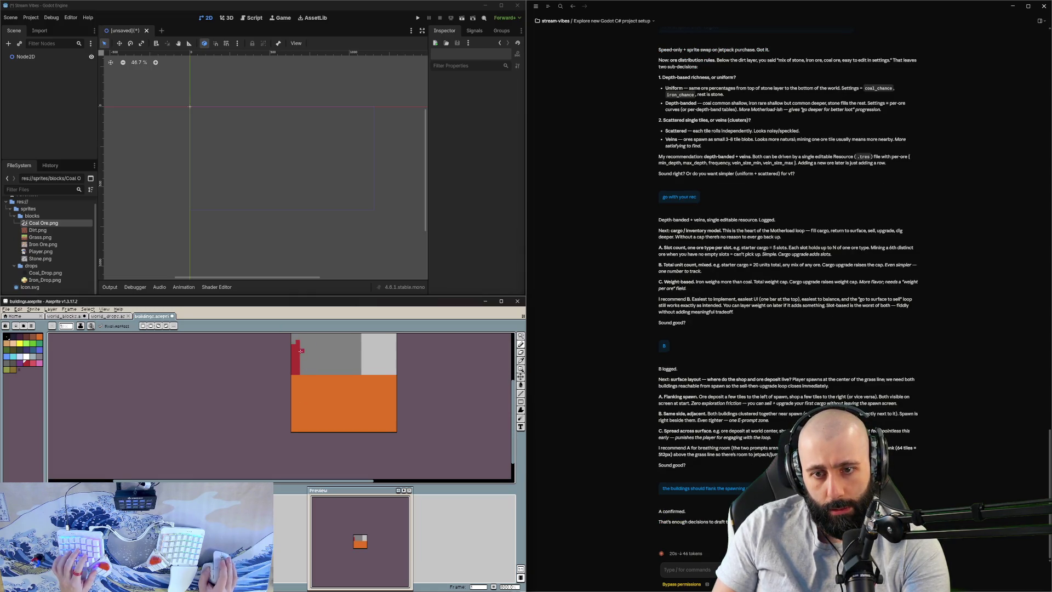
{"action": "left_click_drag", "start_coordinate": [319, 384], "coordinate": [328, 416]}
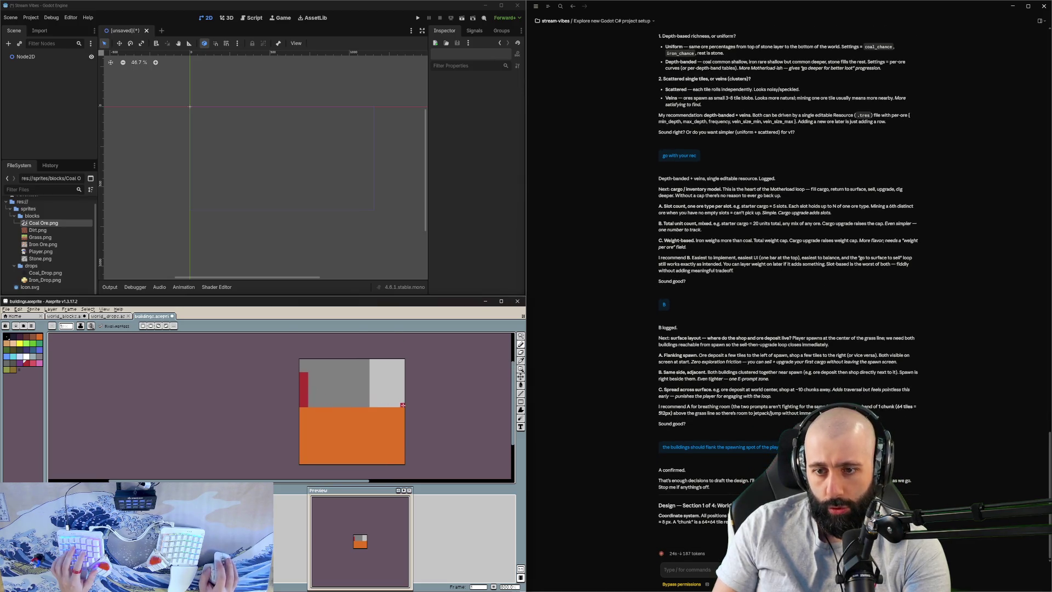
{"action": "mouse_move", "coordinate": [403, 405]}
{"action": "left_mouse_down"}
{"action": "mouse_move", "coordinate": [402, 380]}
{"action": "mouse_move", "coordinate": [397, 390]}
{"action": "left_mouse_up"}
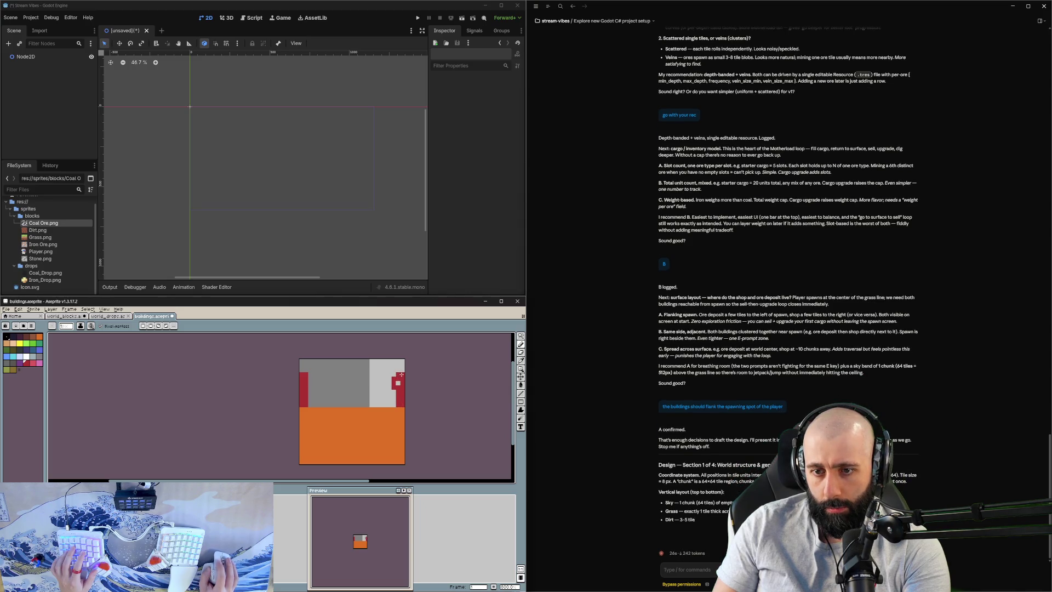
{"action": "key", "text": "e"}
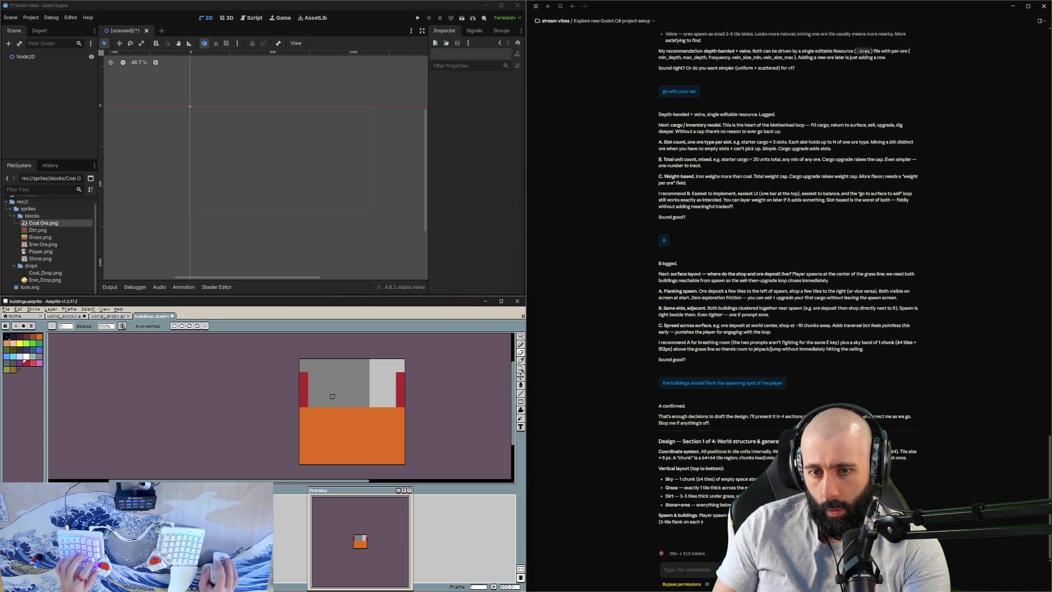
{"action": "key", "text": "b"}
Step: Widen the left red stripe by one column and add a red stripe down the middle
{"action": "left_click_drag", "start_coordinate": [310, 375], "coordinate": [310, 405]}
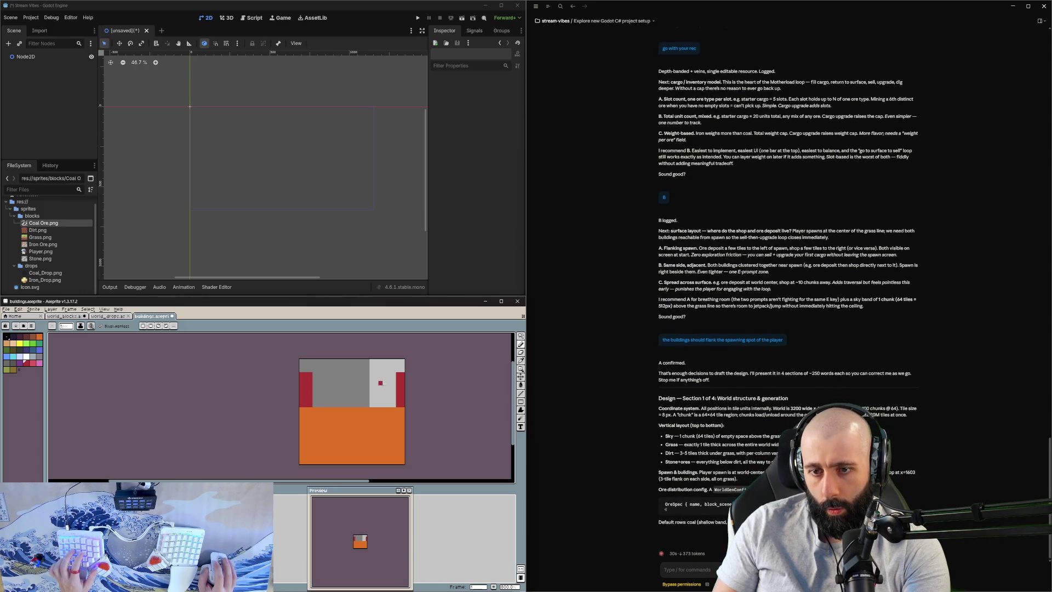
{"action": "left_click_drag", "start_coordinate": [393, 377], "coordinate": [393, 400]}
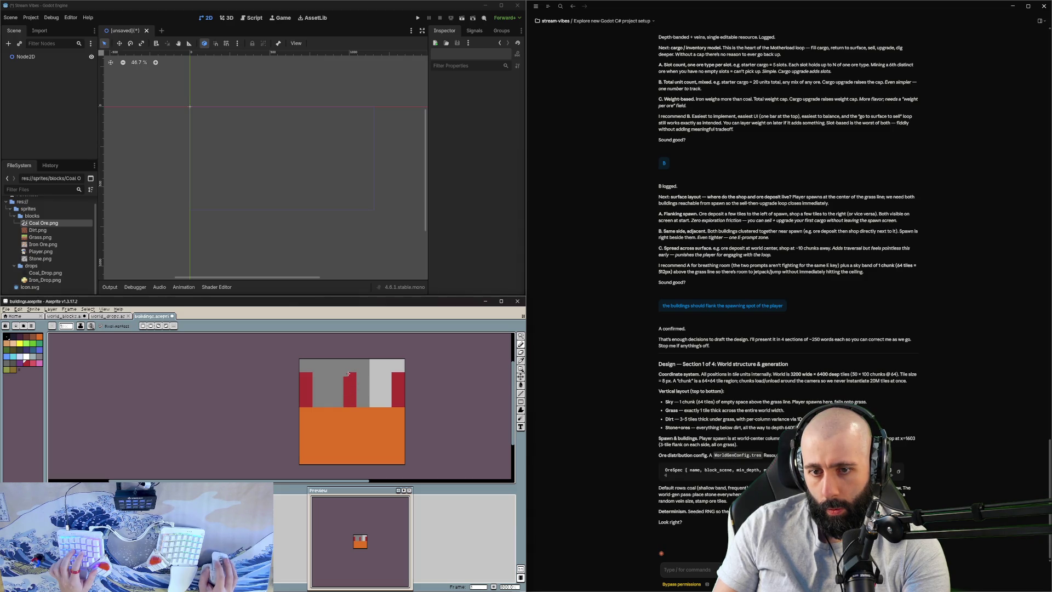
{"action": "scroll", "coordinate": [345, 409], "scroll_direction": "up", "scroll_amount": 1}
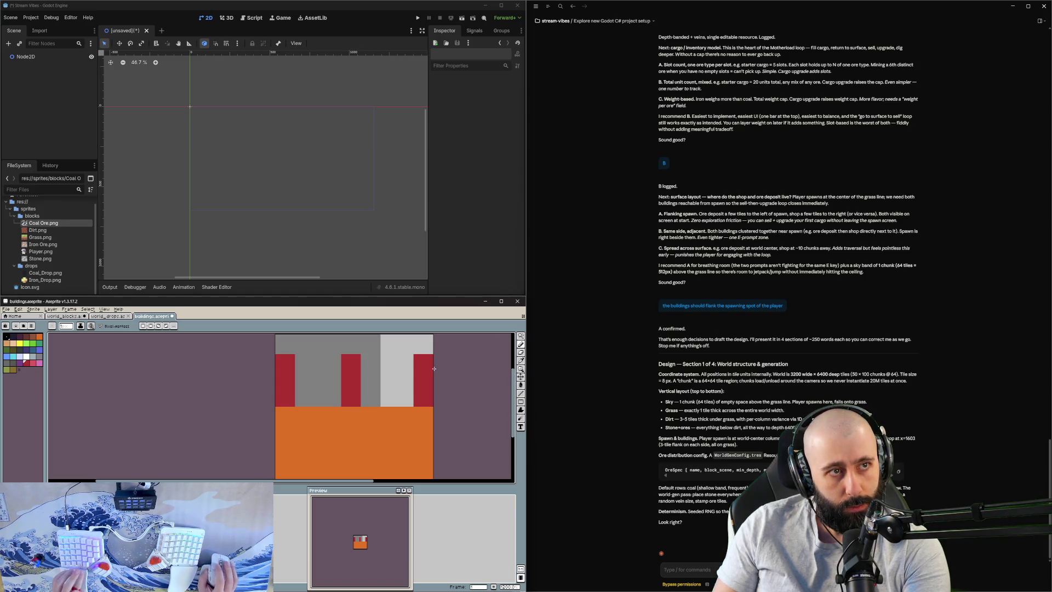
{"action": "scroll", "coordinate": [321, 386], "scroll_direction": "down", "scroll_amount": 3}
{"action": "scroll", "coordinate": [321, 386], "scroll_direction": "up", "scroll_amount": 1}
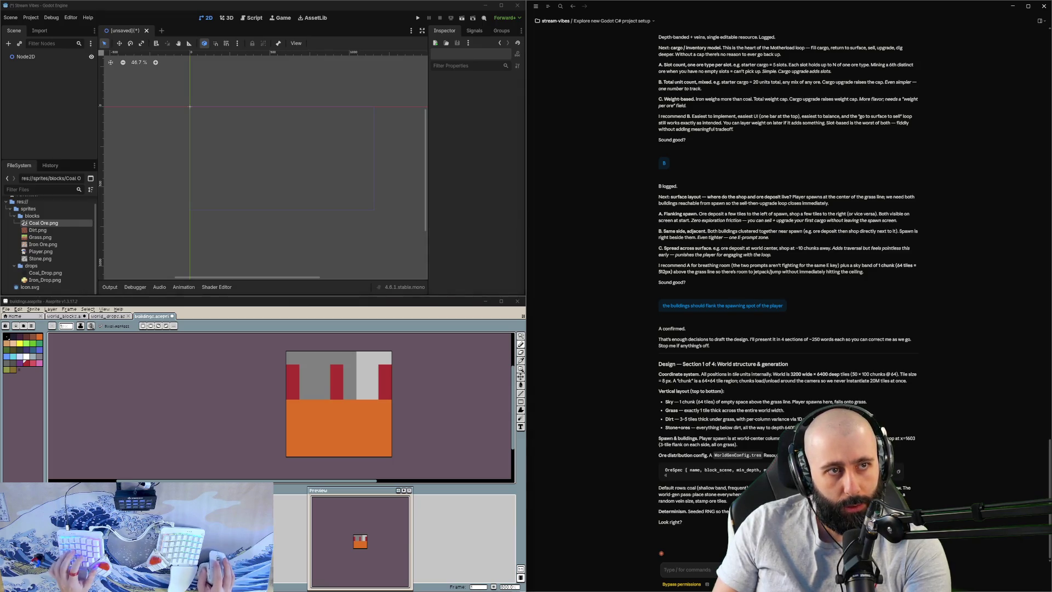
{"action": "key", "text": "super+shift+s"}
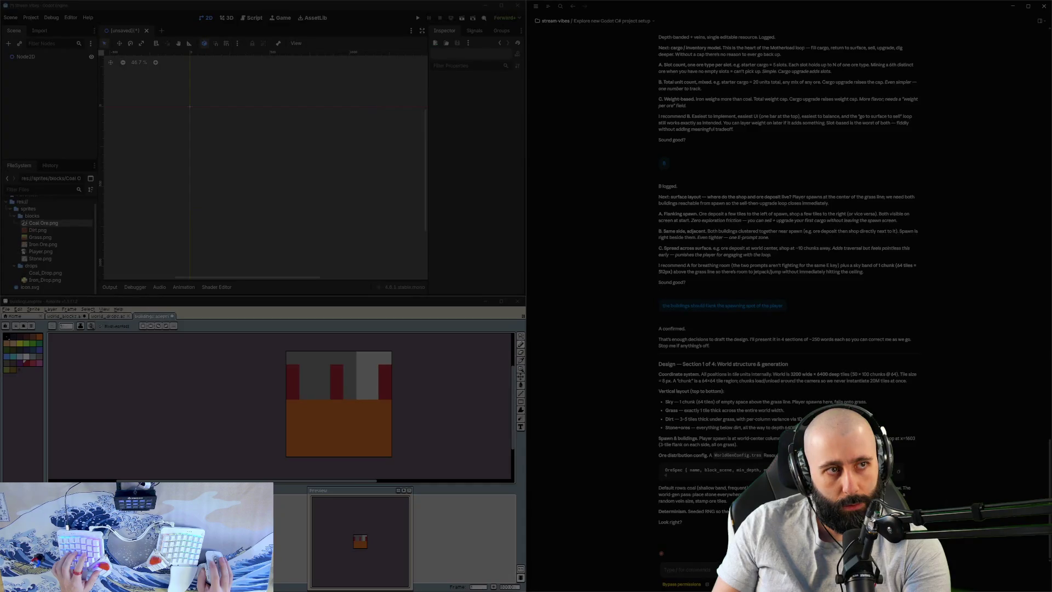
Step: Discard the white paste, mark a canvas area, and paste the building image into it
{"action": "key", "text": "Escape"}
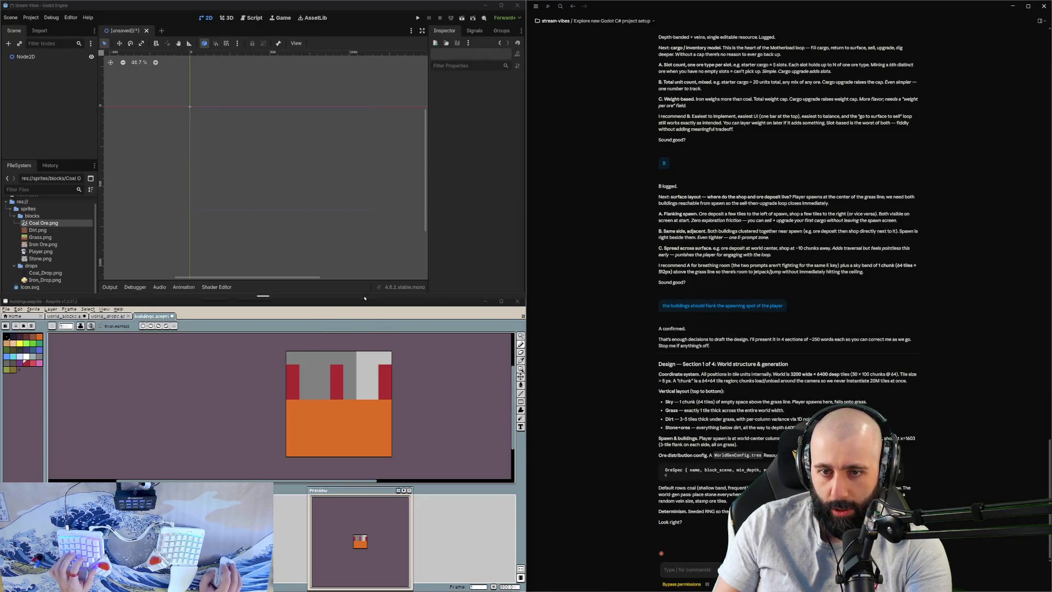
{"action": "key", "text": "ctrl+v"}
{"action": "key", "text": "Escape"}
{"action": "left_click_drag", "start_coordinate": [365, 410], "coordinate": [419, 471]}
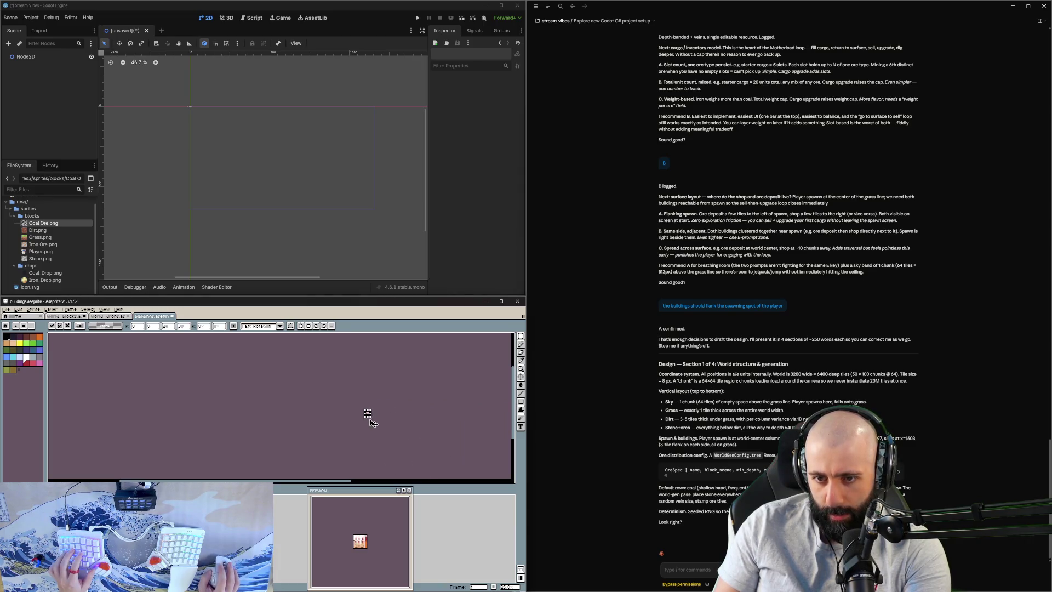
{"action": "key", "text": "ctrl+v"}
Step: Nudge the pasted building up and one pixel right, commit it, and deselect
{"action": "key", "text": "Up"}
{"action": "key", "text": "Up"}
{"action": "key", "text": "Up"}
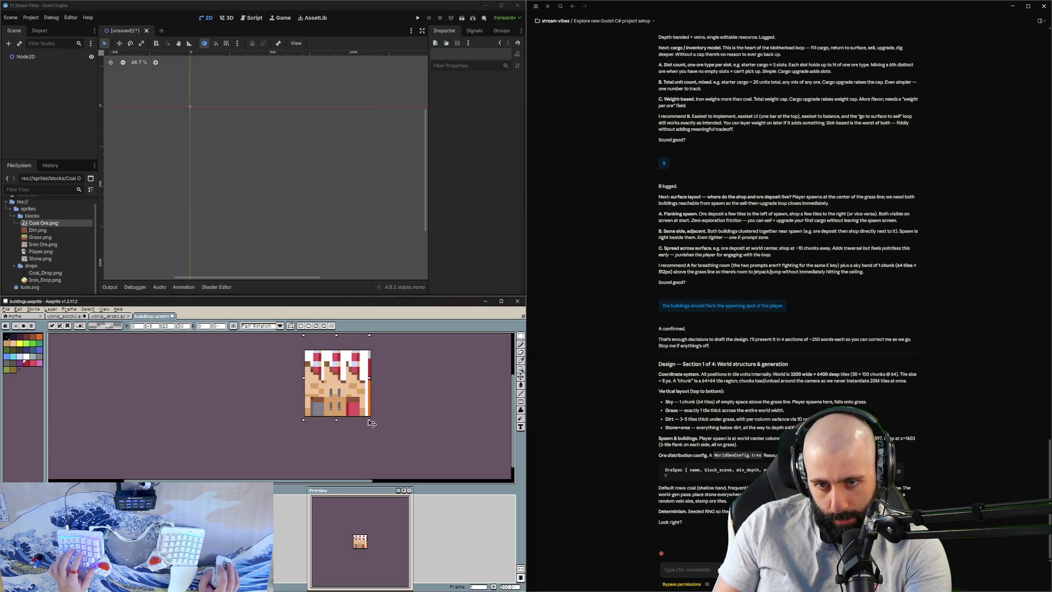
{"action": "left_click_drag", "start_coordinate": [357, 409], "coordinate": [356, 410]}
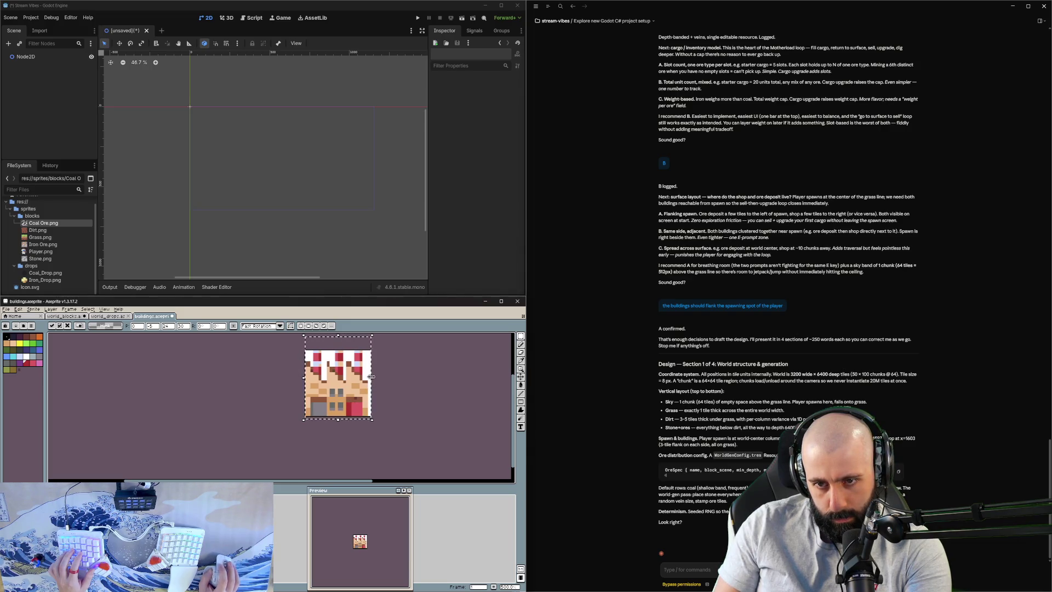
{"action": "key", "text": "Return"}
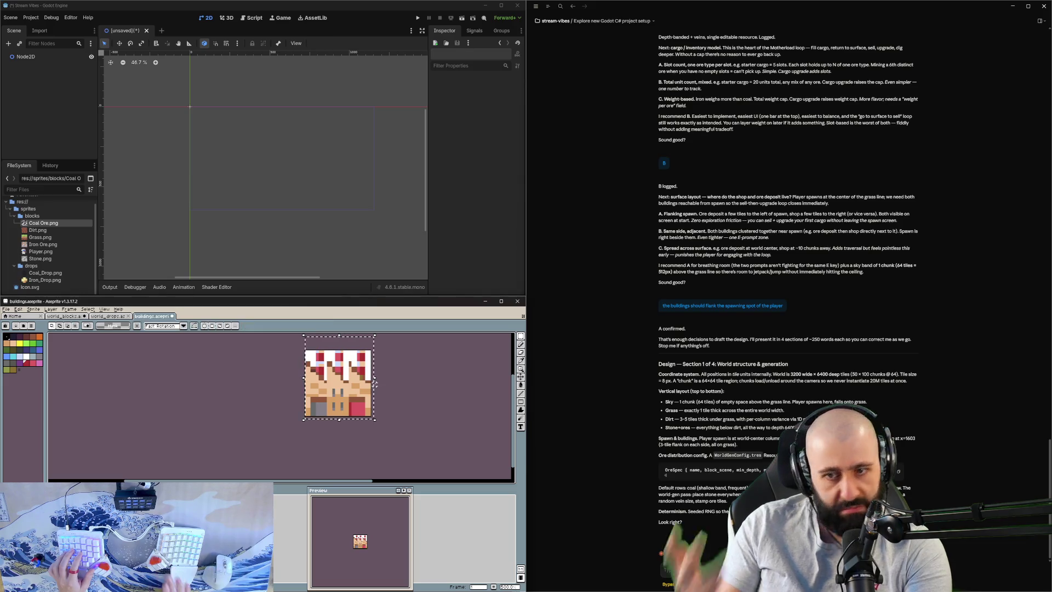
{"action": "key", "text": "ctrl+d"}
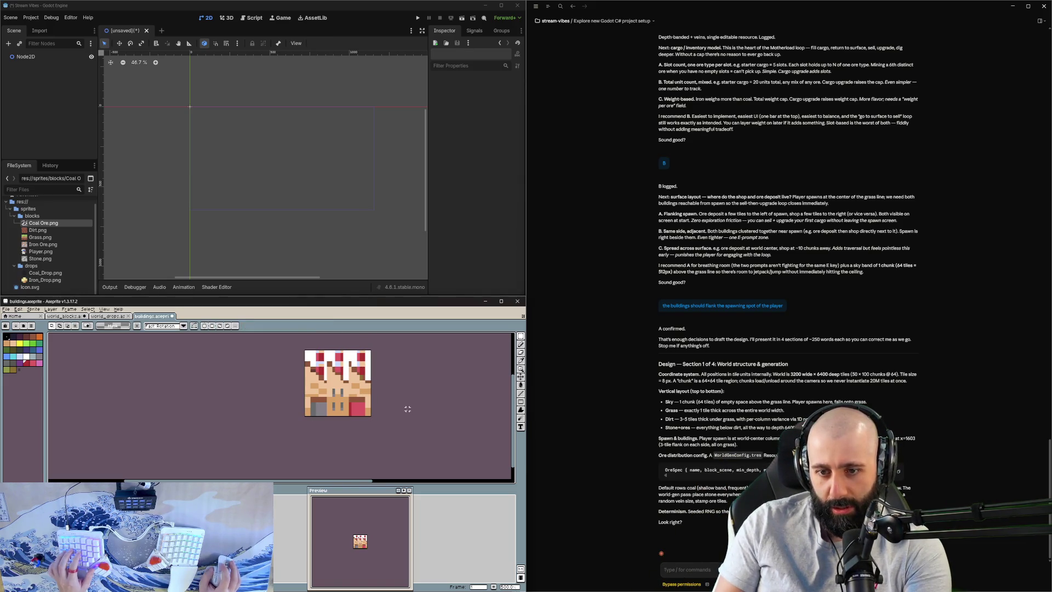
{"action": "scroll", "coordinate": [333, 345], "scroll_direction": "up", "scroll_amount": 4}
Step: Pencil the top-left corner, the first white column and the top white pixels grey
{"action": "key", "text": "b"}
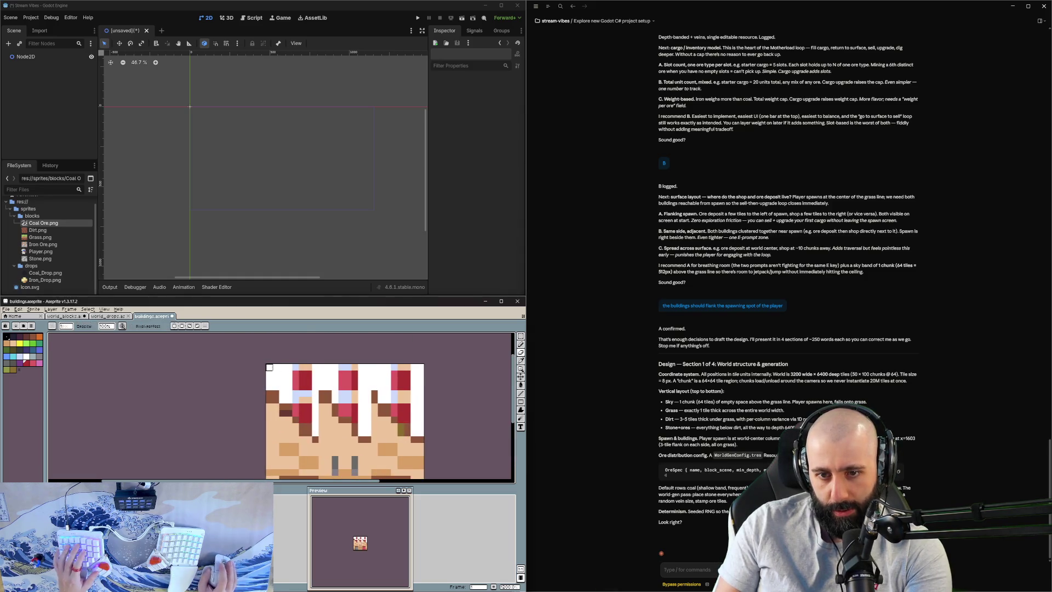
{"action": "mouse_move", "coordinate": [275, 380]}
{"action": "left_mouse_down"}
{"action": "mouse_move", "coordinate": [281, 366]}
{"action": "mouse_move", "coordinate": [289, 399]}
{"action": "mouse_move", "coordinate": [289, 366]}
{"action": "left_mouse_up"}
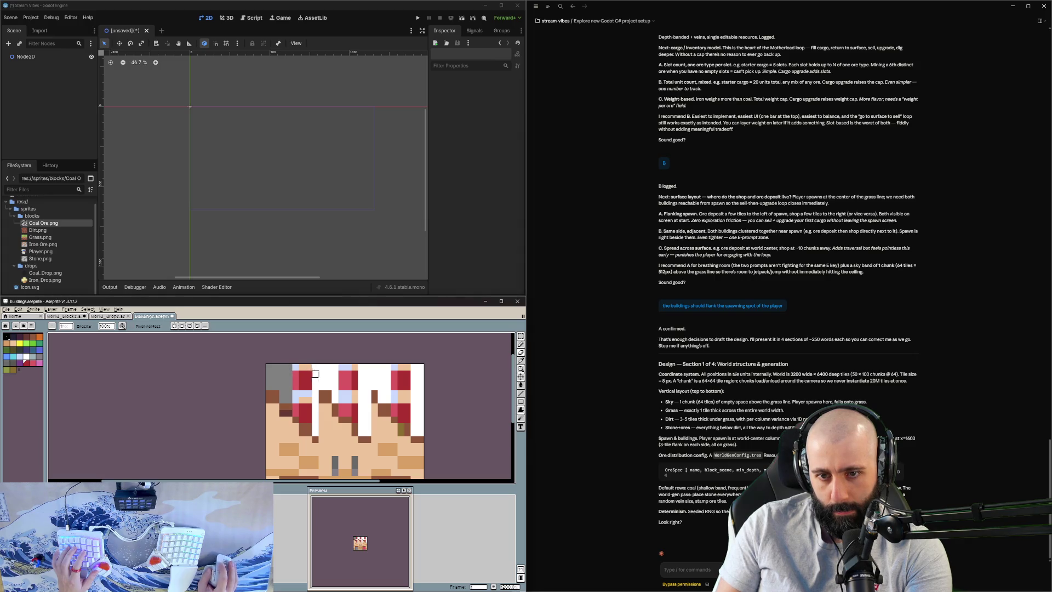
{"action": "left_click", "coordinate": [315, 433]}
{"action": "left_click", "coordinate": [315, 366]}
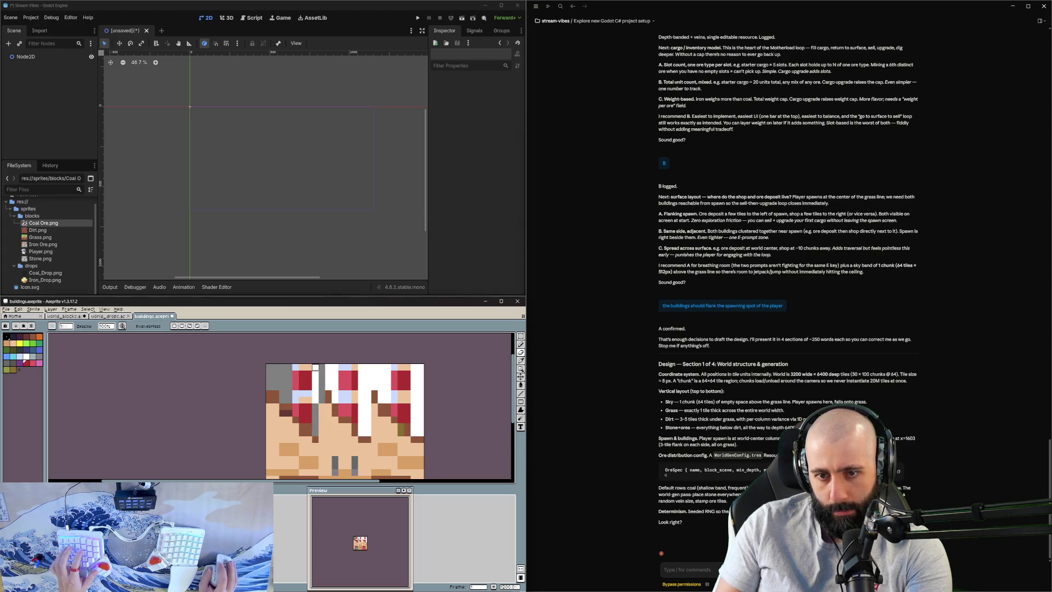
{"action": "left_click", "coordinate": [315, 427], "text": "shift"}
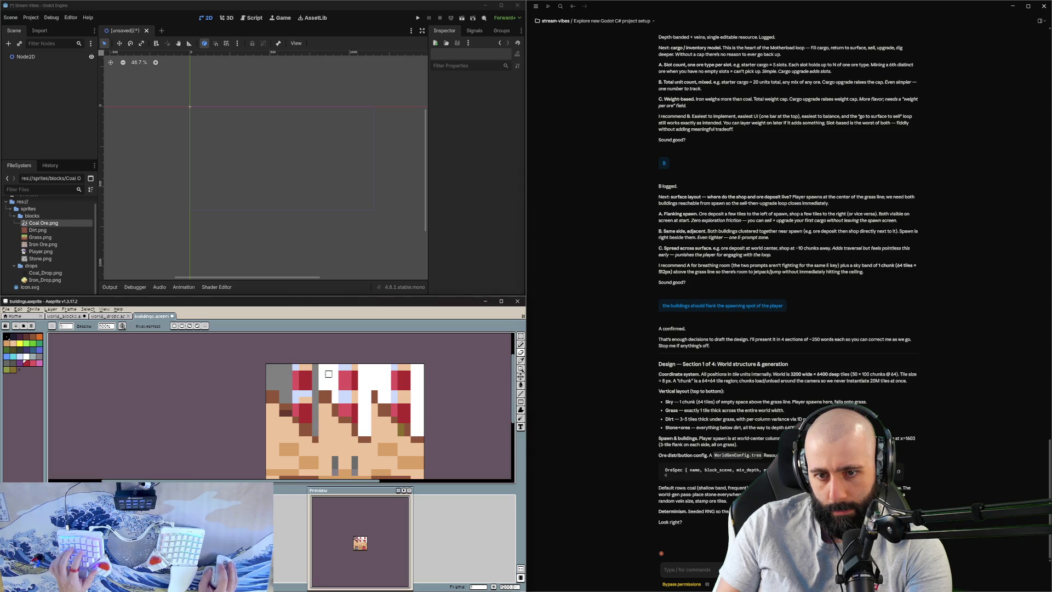
{"action": "left_click_drag", "start_coordinate": [328, 379], "coordinate": [335, 380]}
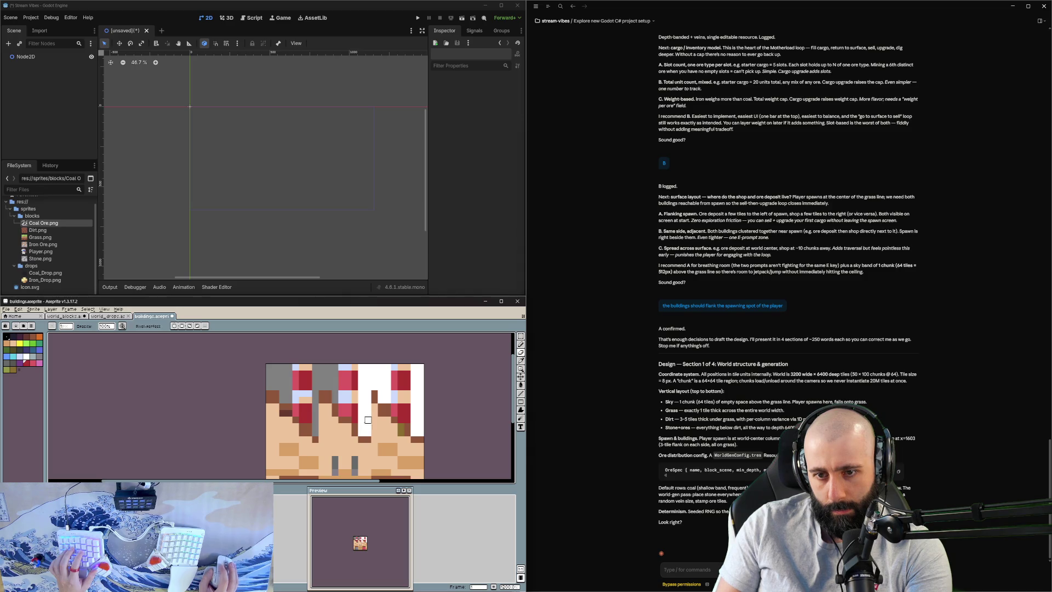
Step: Grey out the remaining white columns, including the right-edge column
{"action": "left_click", "coordinate": [361, 373], "text": "shift"}
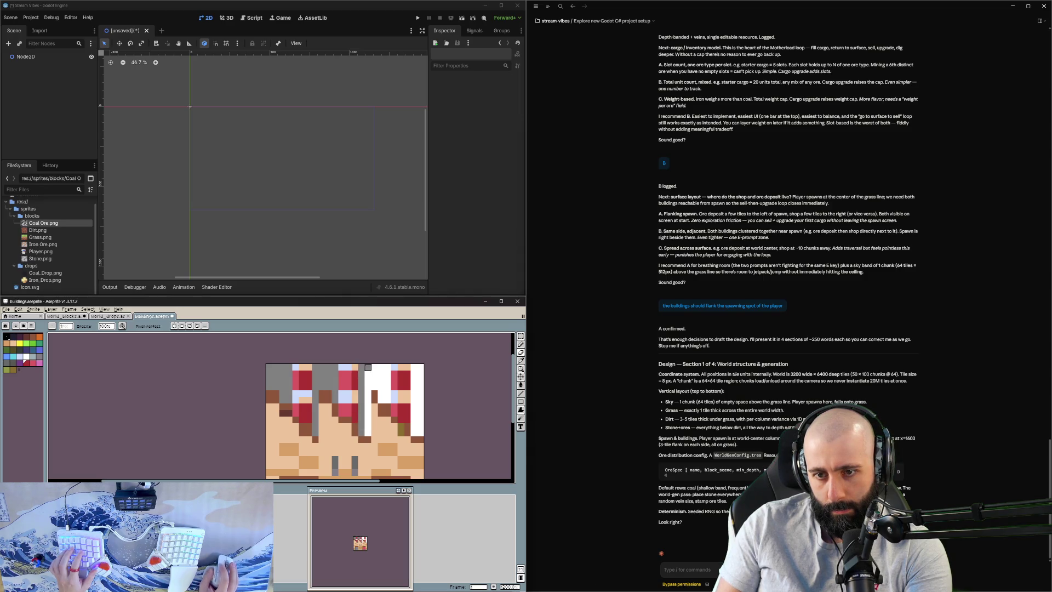
{"action": "left_click", "coordinate": [368, 426], "text": "shift"}
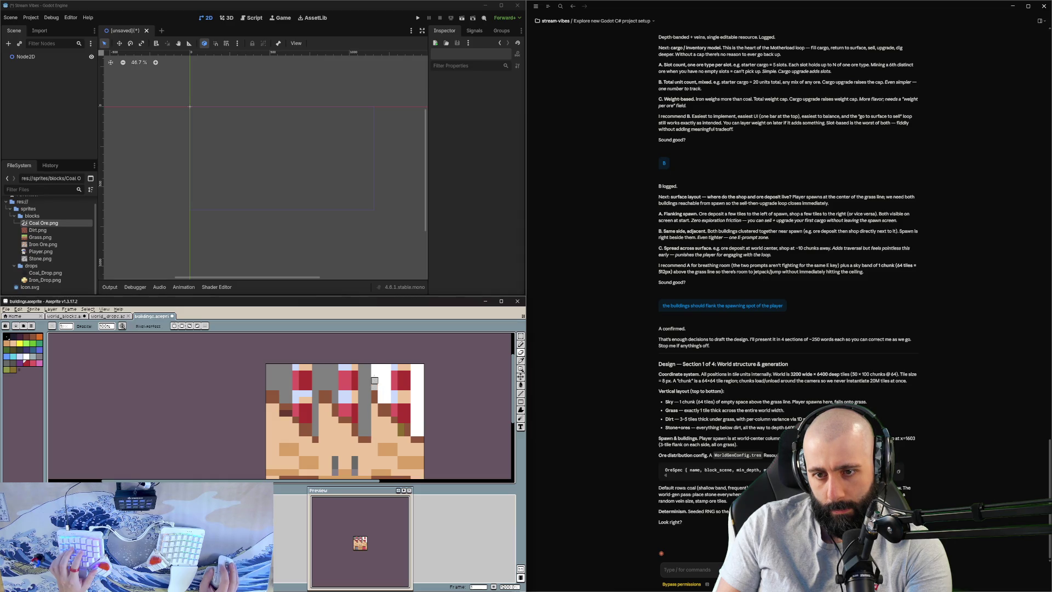
{"action": "left_click_drag", "start_coordinate": [388, 367], "coordinate": [381, 400]}
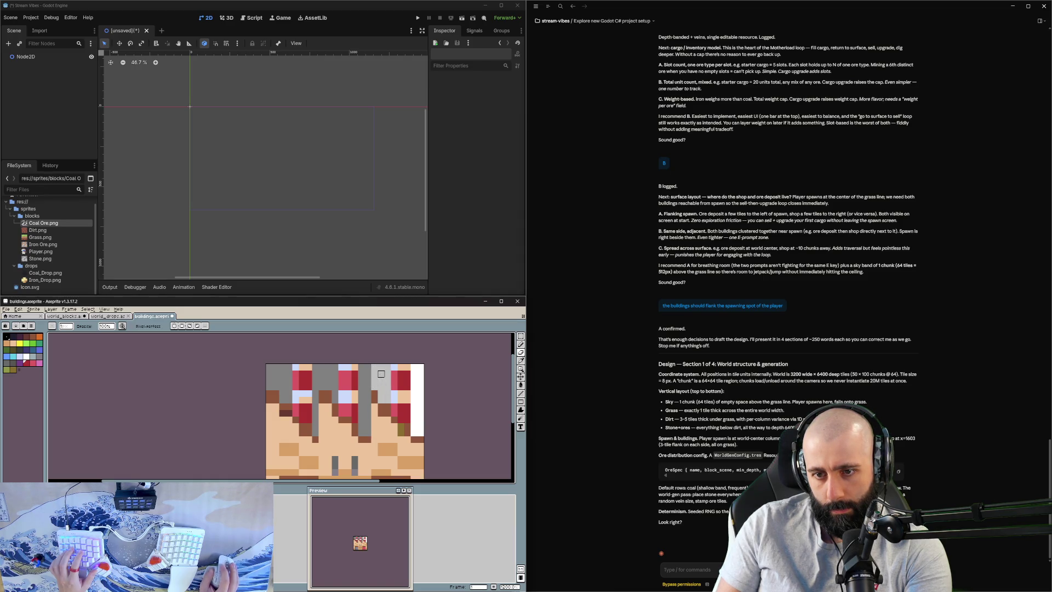
{"action": "left_click", "coordinate": [413, 370], "text": "shift"}
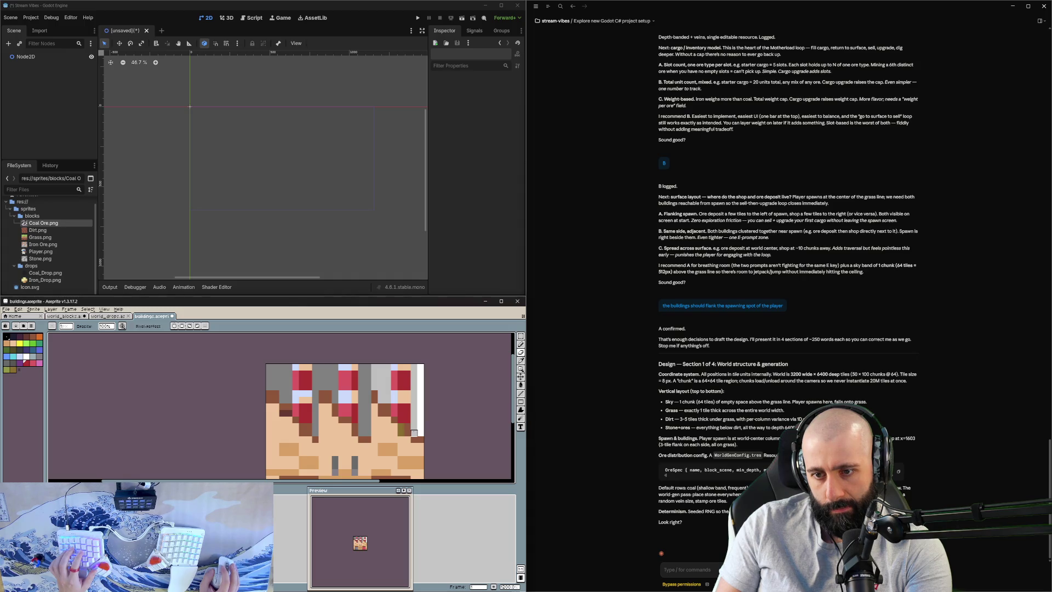
{"action": "left_click", "coordinate": [420, 367], "text": "shift"}
Step: Zoom out to check the whole building sprite, then highlight the sky band size in the design
{"action": "scroll", "coordinate": [407, 413], "scroll_direction": "down", "scroll_amount": 2}
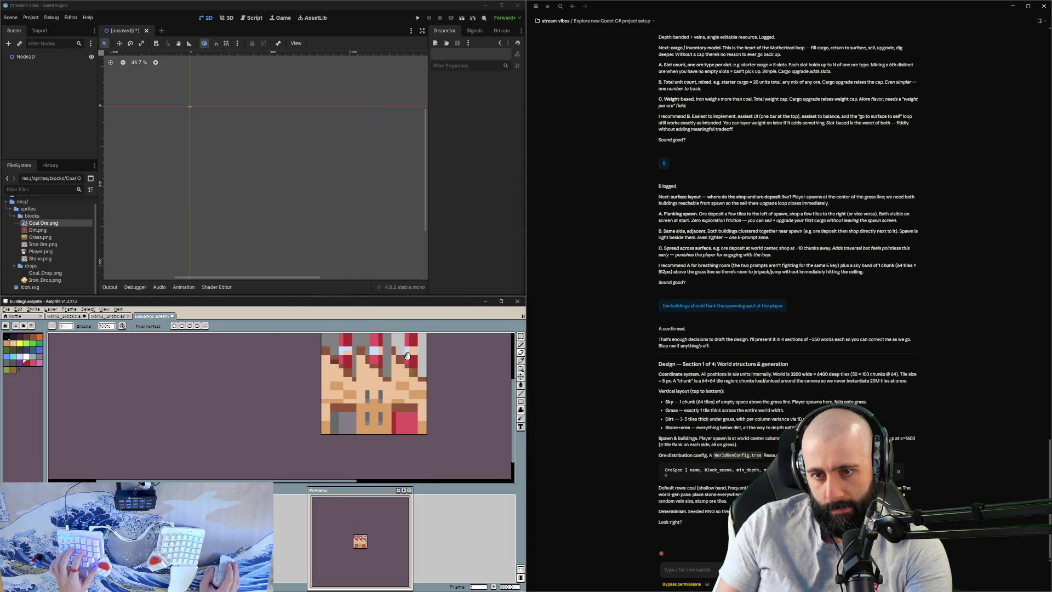
{"action": "scroll", "coordinate": [375, 408], "scroll_direction": "up", "scroll_amount": 1}
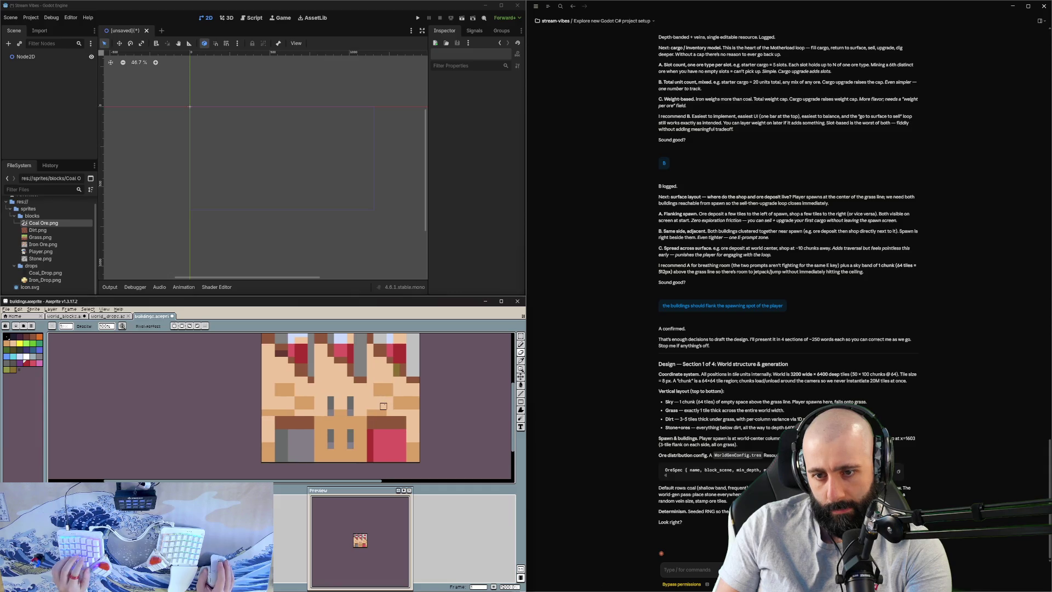
{"action": "scroll", "coordinate": [378, 408], "scroll_direction": "down", "scroll_amount": 4}
{"action": "scroll", "coordinate": [383, 407], "scroll_direction": "up", "scroll_amount": 2}
{"action": "scroll", "coordinate": [382, 407], "scroll_direction": "down", "scroll_amount": 1}
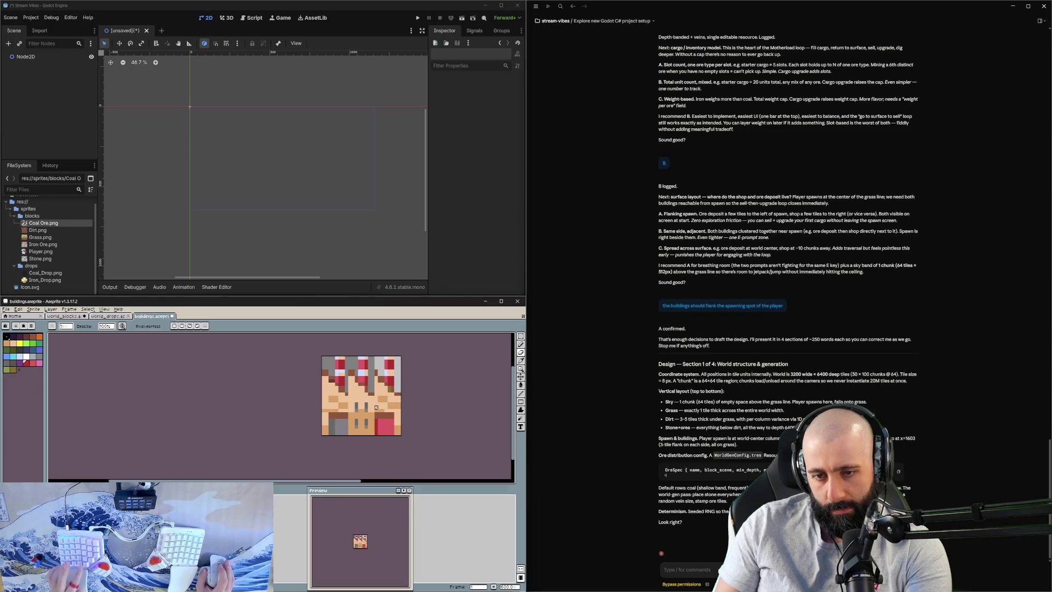
{"action": "scroll", "coordinate": [377, 408], "scroll_direction": "up", "scroll_amount": 3}
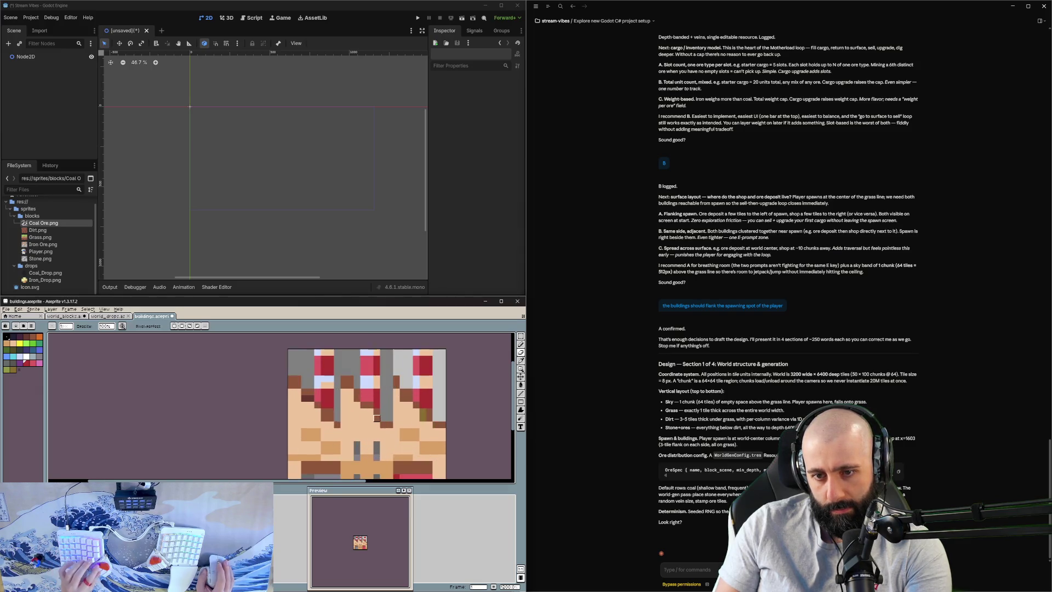
{"action": "scroll", "coordinate": [377, 418], "scroll_direction": "down", "scroll_amount": 2}
{"action": "mouse_move", "coordinate": [386, 414]}
{"action": "left_mouse_down"}
{"action": "mouse_move", "coordinate": [375, 400]}
{"action": "mouse_move", "coordinate": [378, 434]}
{"action": "left_mouse_up"}
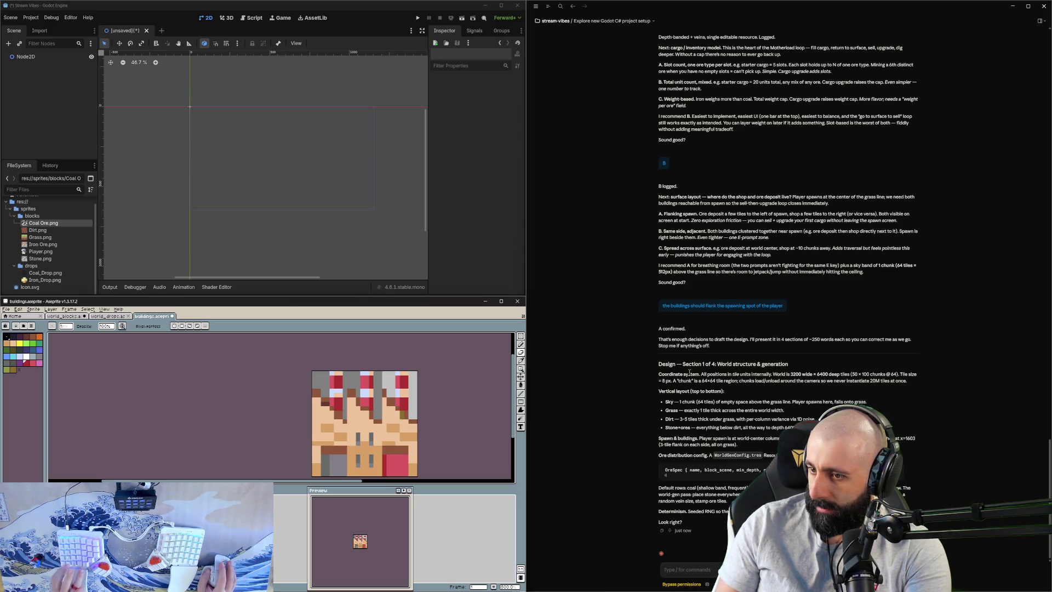
{"action": "left_click_drag", "start_coordinate": [673, 402], "coordinate": [729, 402]}
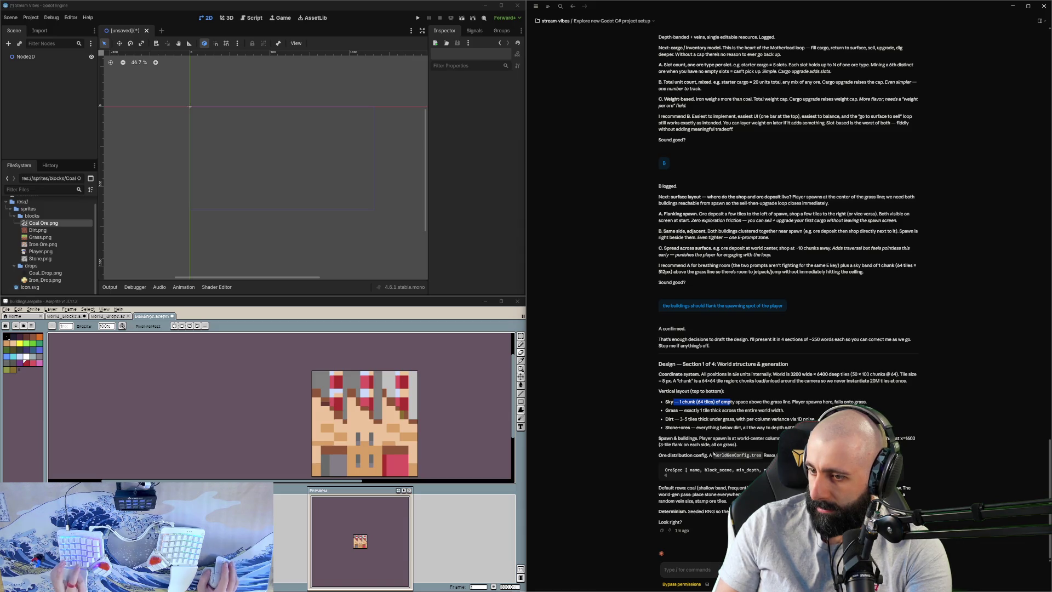
Step: Reply 'yes' to approve the world structure design section
{"action": "left_click", "coordinate": [691, 568]}
{"action": "type", "text": "yes"}
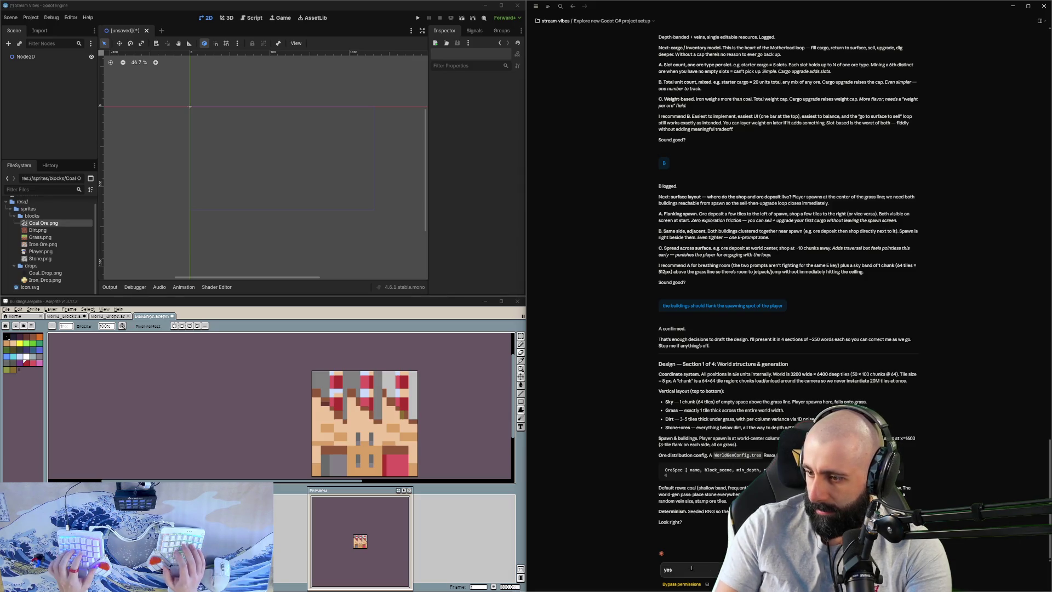
{"action": "key", "text": "Return"}
Step: Read through the player and digging section and approve it with 'yes'
{"action": "scroll", "coordinate": [345, 443], "scroll_direction": "down", "scroll_amount": 2}
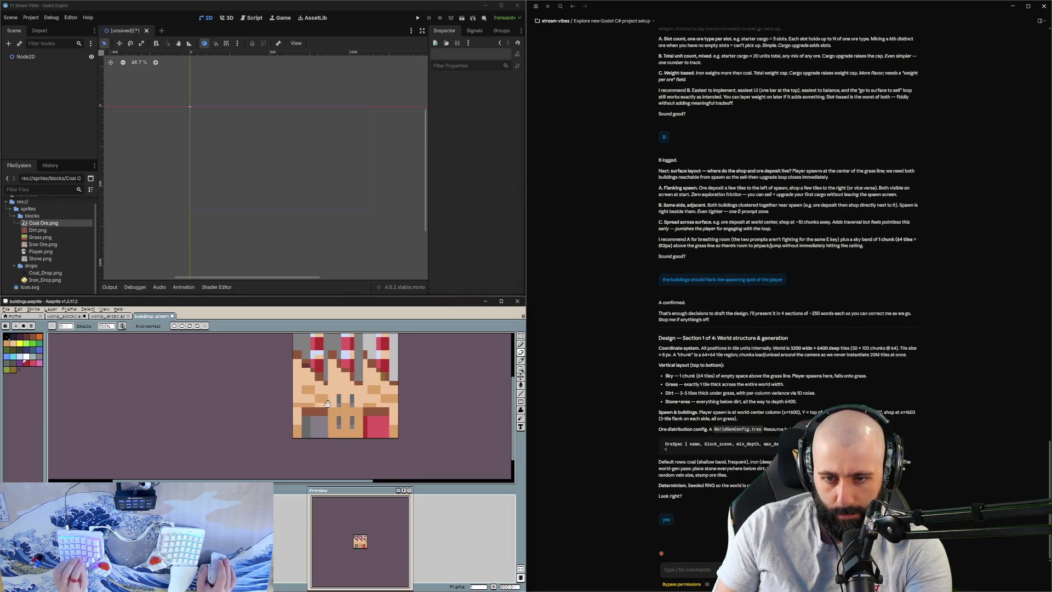
{"action": "scroll", "coordinate": [344, 443], "scroll_direction": "right", "scroll_amount": 2}
{"action": "scroll", "coordinate": [356, 428], "scroll_direction": "right", "scroll_amount": 1}
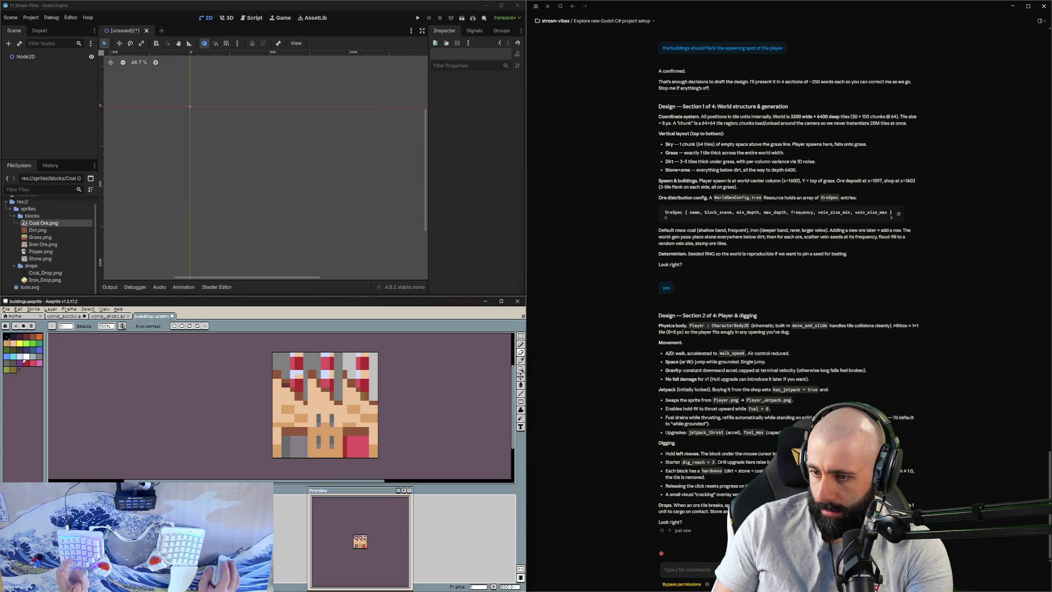
{"action": "type", "text": "yes"}
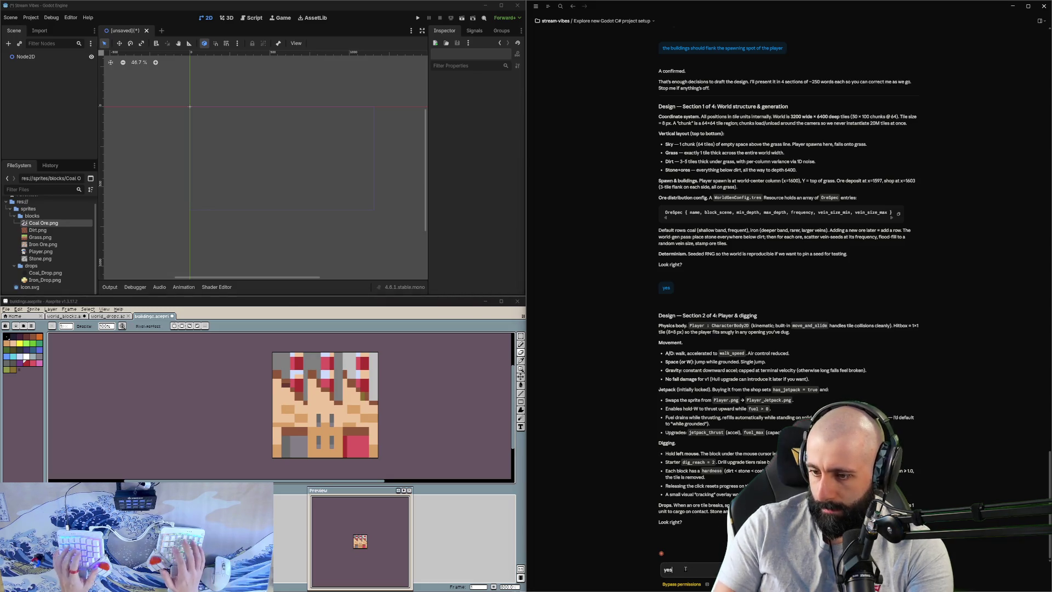
{"action": "key", "text": "Return"}
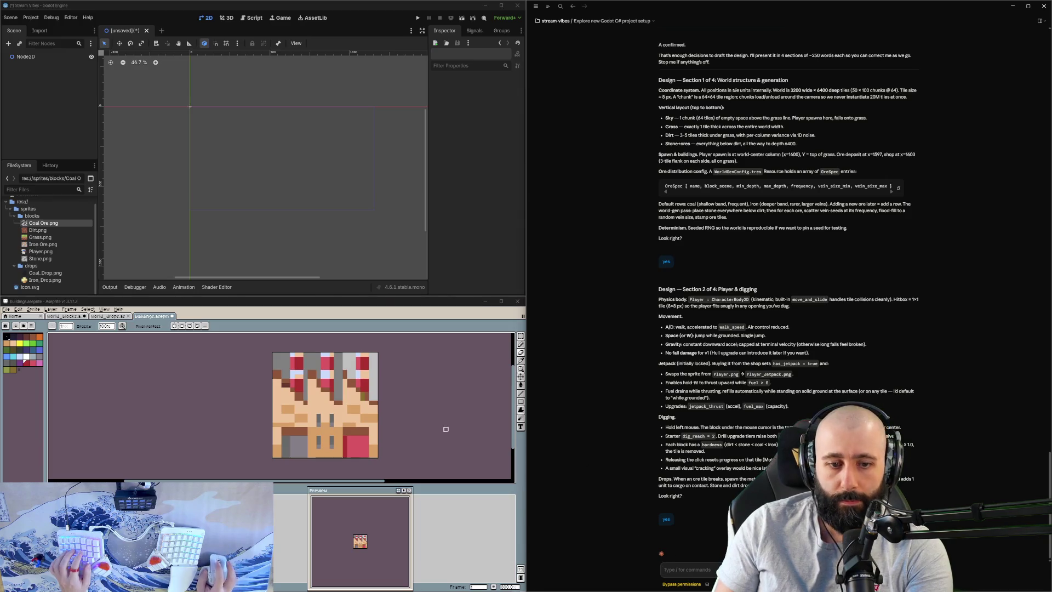
Step: Focus the sprite editor, then start a reply in Claude Code's input box for the economy section
{"action": "left_click", "coordinate": [226, 468]}
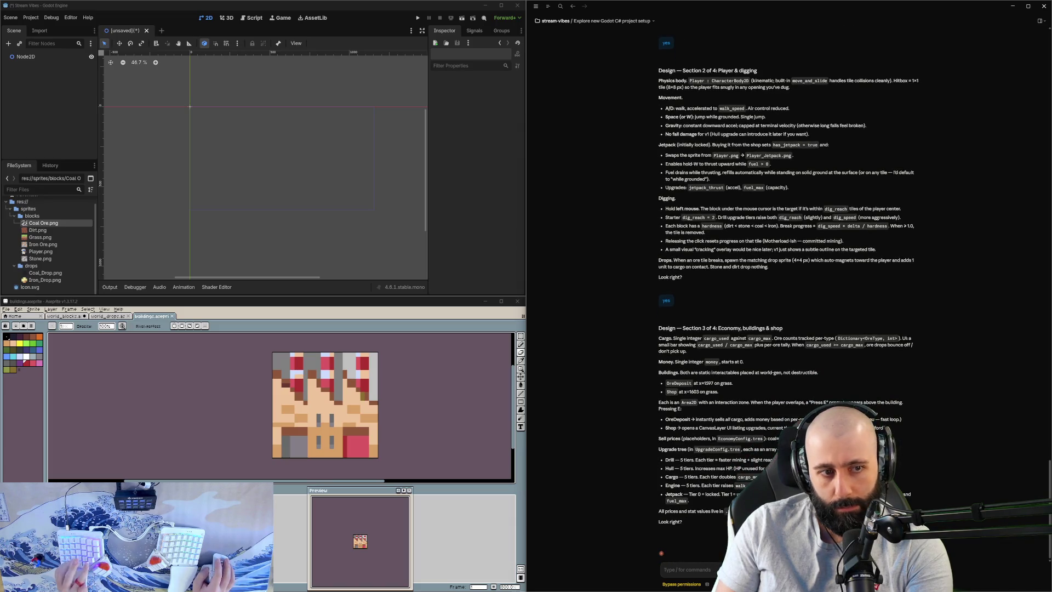
{"action": "left_click", "coordinate": [717, 570]}
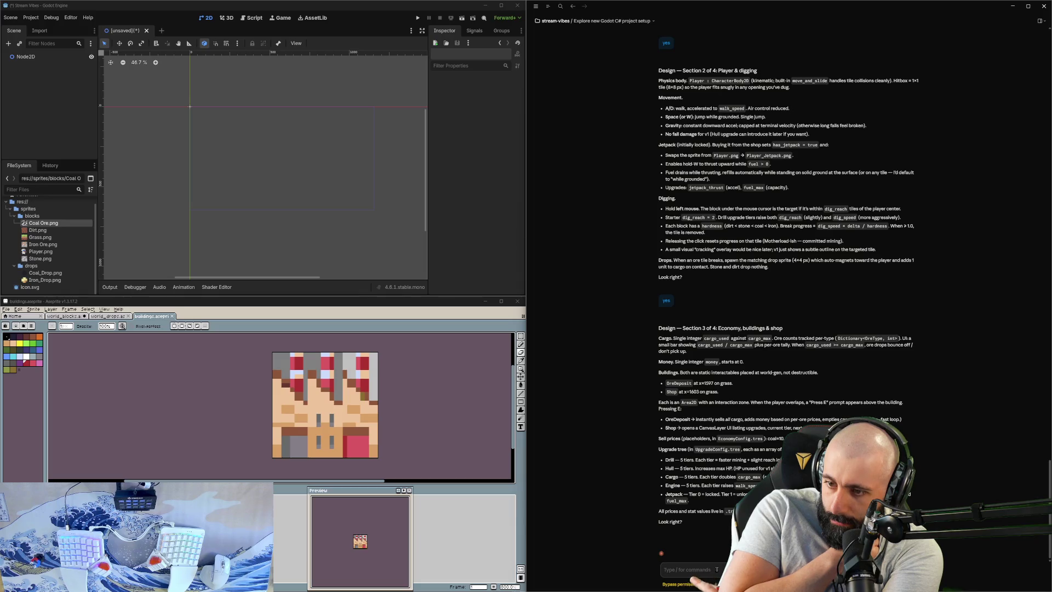
Step: Send 'yes' to approve the economy section, then switch to the world_blocks sprite
{"action": "type", "text": "yes"}
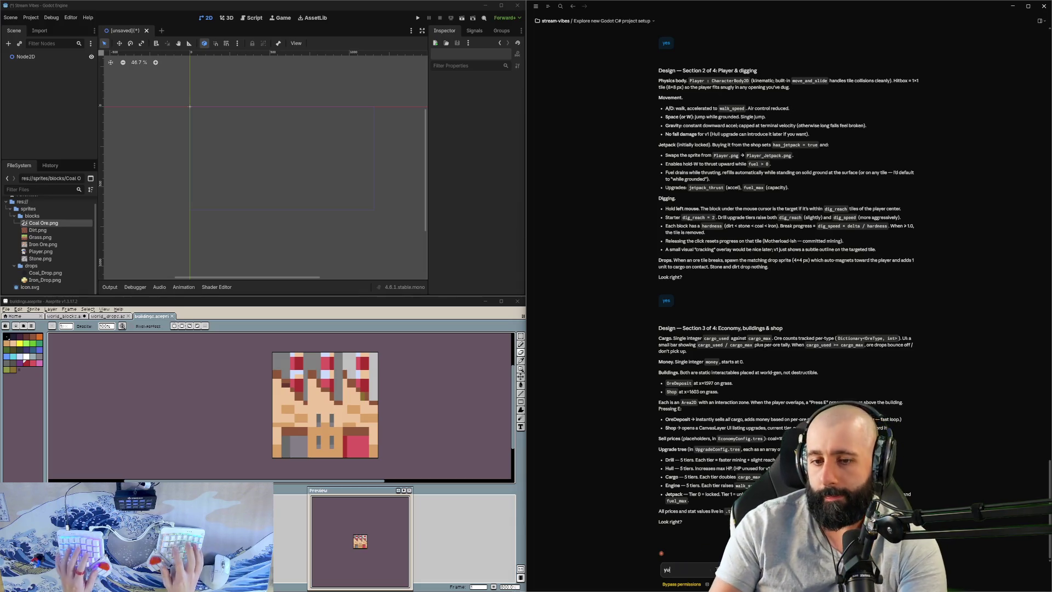
{"action": "key", "text": "Return"}
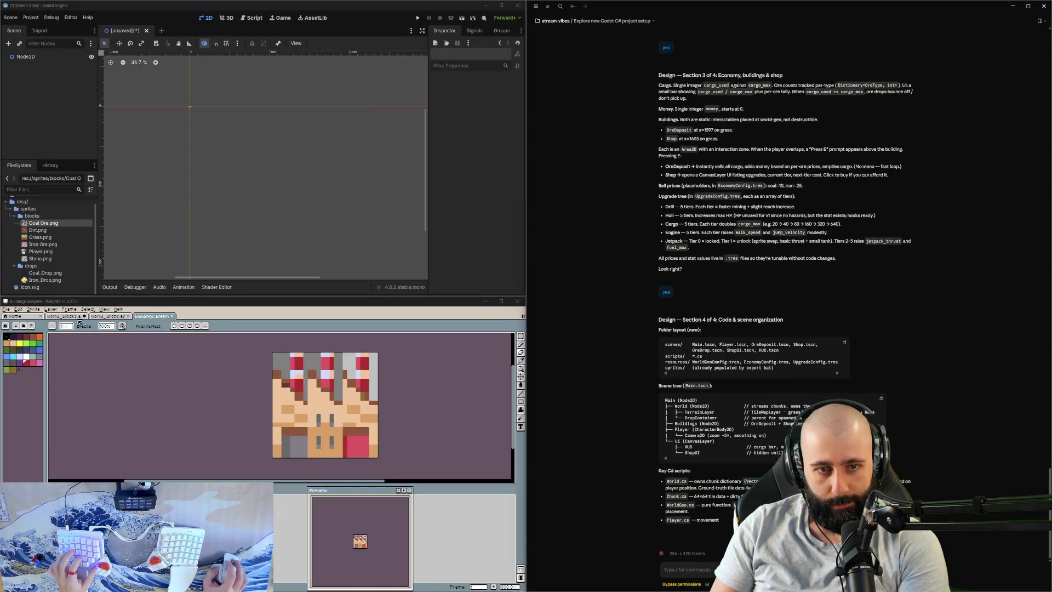
{"action": "left_click", "coordinate": [64, 316]}
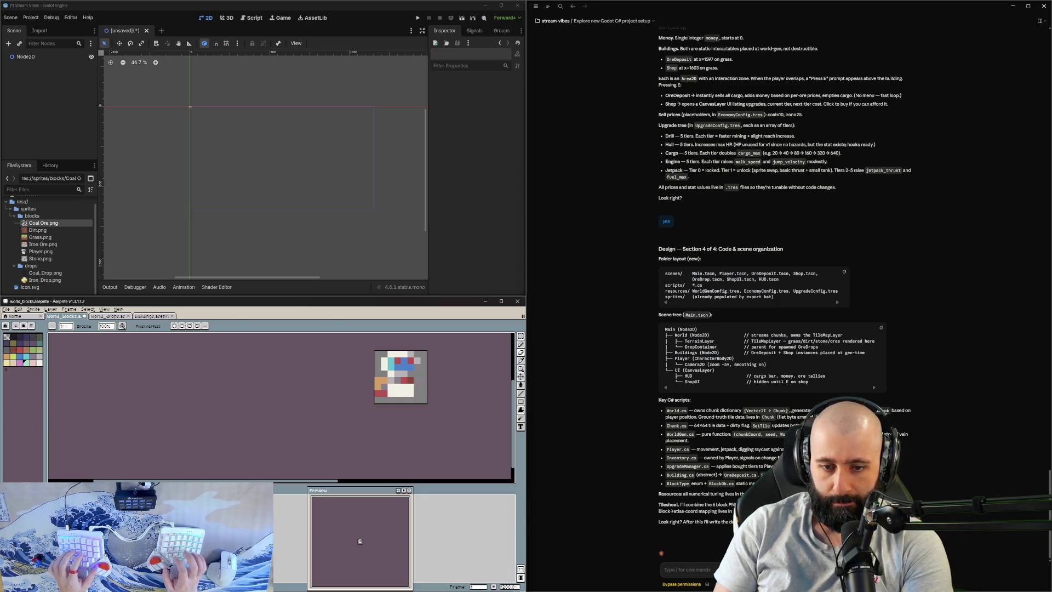
Step: Paste and reposition the copied image, then undo three times back to a plain grey tile
{"action": "key", "text": "ctrl+v"}
{"action": "scroll", "coordinate": [470, 418], "scroll_direction": "down", "scroll_amount": 3}
{"action": "scroll", "coordinate": [336, 371], "scroll_direction": "up", "scroll_amount": 4}
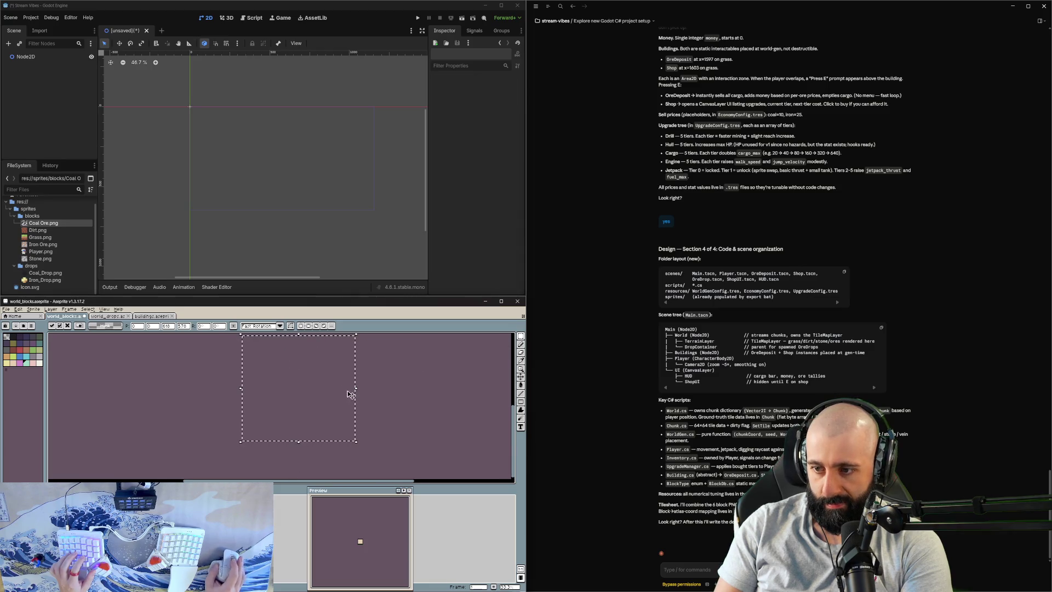
{"action": "mouse_move", "coordinate": [351, 394]}
{"action": "left_mouse_down"}
{"action": "mouse_move", "coordinate": [354, 449]}
{"action": "mouse_move", "coordinate": [260, 363]}
{"action": "mouse_move", "coordinate": [300, 442]}
{"action": "mouse_move", "coordinate": [264, 368]}
{"action": "mouse_move", "coordinate": [282, 376]}
{"action": "mouse_move", "coordinate": [219, 373]}
{"action": "mouse_move", "coordinate": [186, 337]}
{"action": "left_mouse_up"}
{"action": "scroll", "coordinate": [257, 372], "scroll_direction": "up", "scroll_amount": 3}
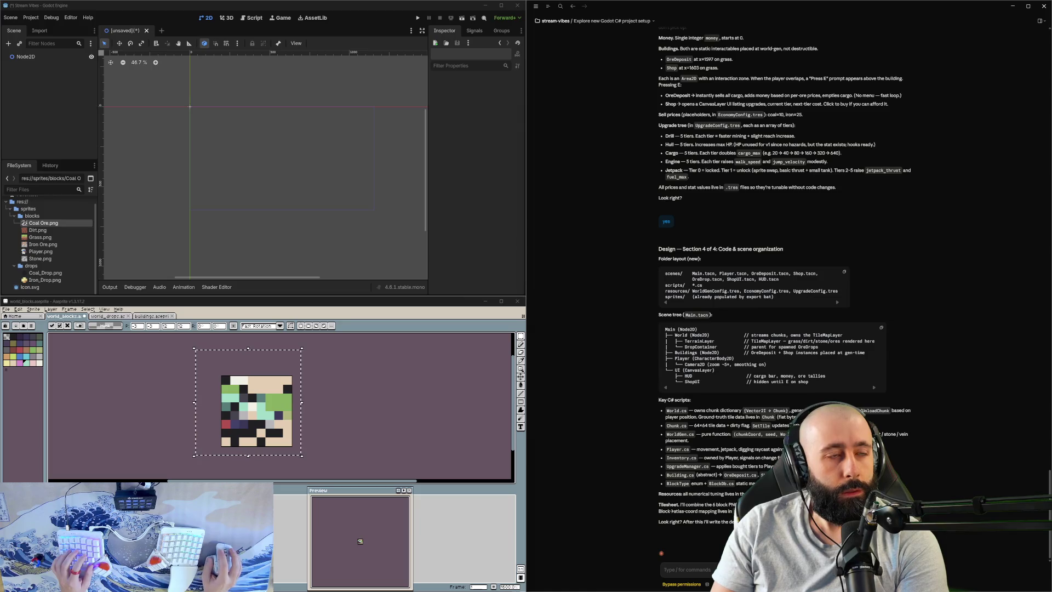
{"action": "key", "text": "ctrl+z"}
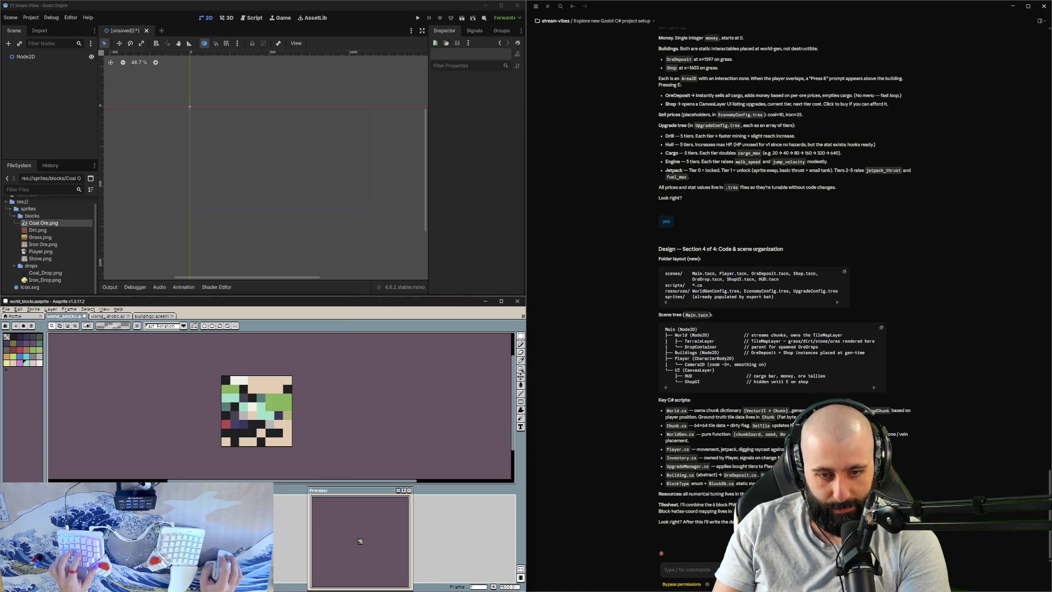
{"action": "key", "text": "ctrl+z"}
{"action": "key", "text": "ctrl+z"}
{"action": "key", "text": "ctrl+z"}
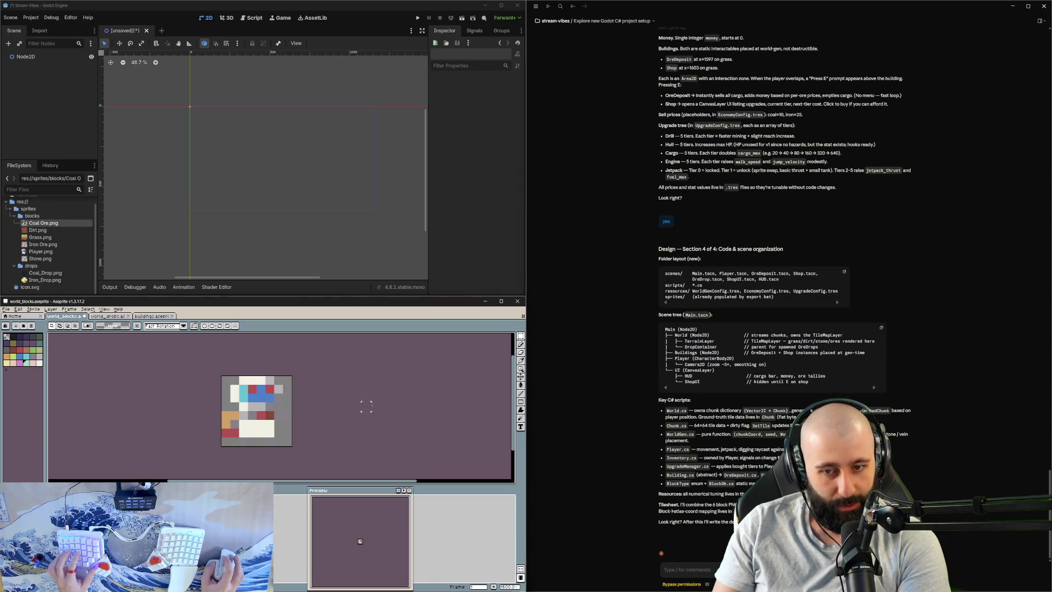
{"action": "key", "text": "ctrl+z"}
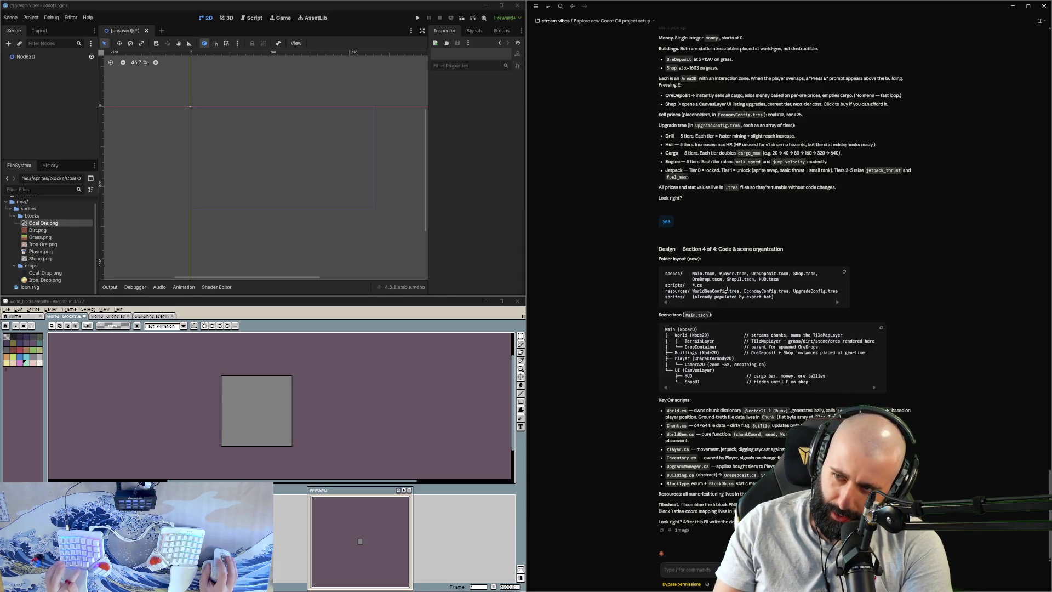
Step: Highlight the scene file names, then reply 'go for it' to approve the final section
{"action": "left_click_drag", "start_coordinate": [693, 273], "coordinate": [795, 274]}
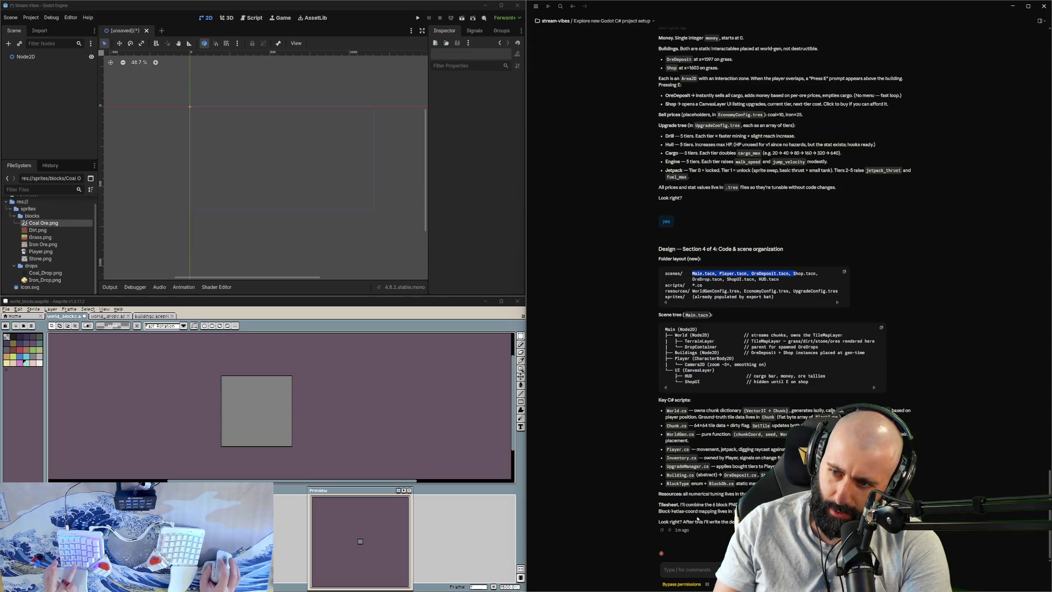
{"action": "left_click", "coordinate": [715, 297]}
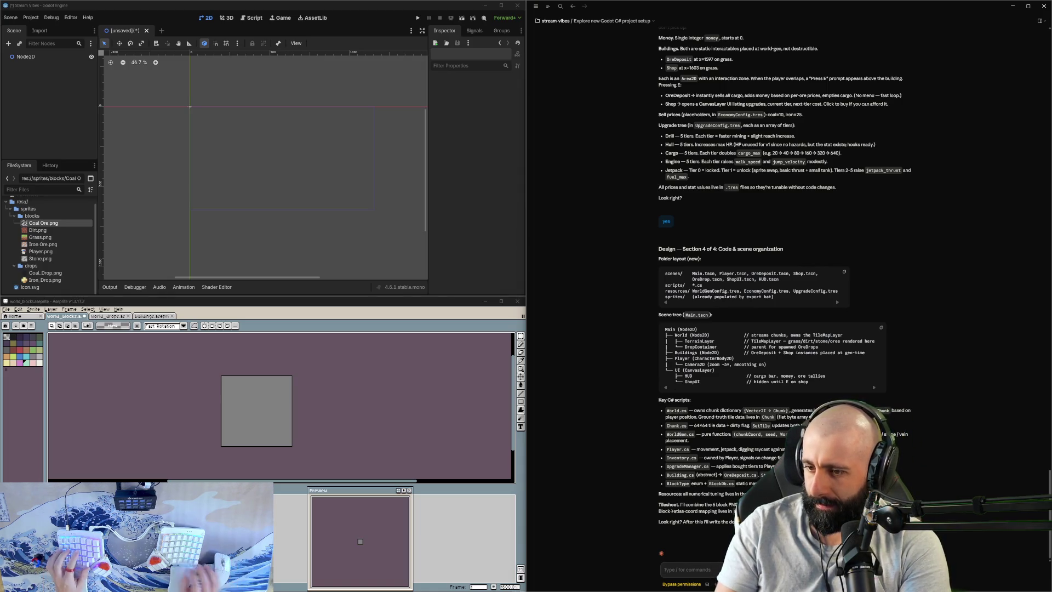
{"action": "type", "text": "go for it"}
{"action": "key", "text": "Return"}
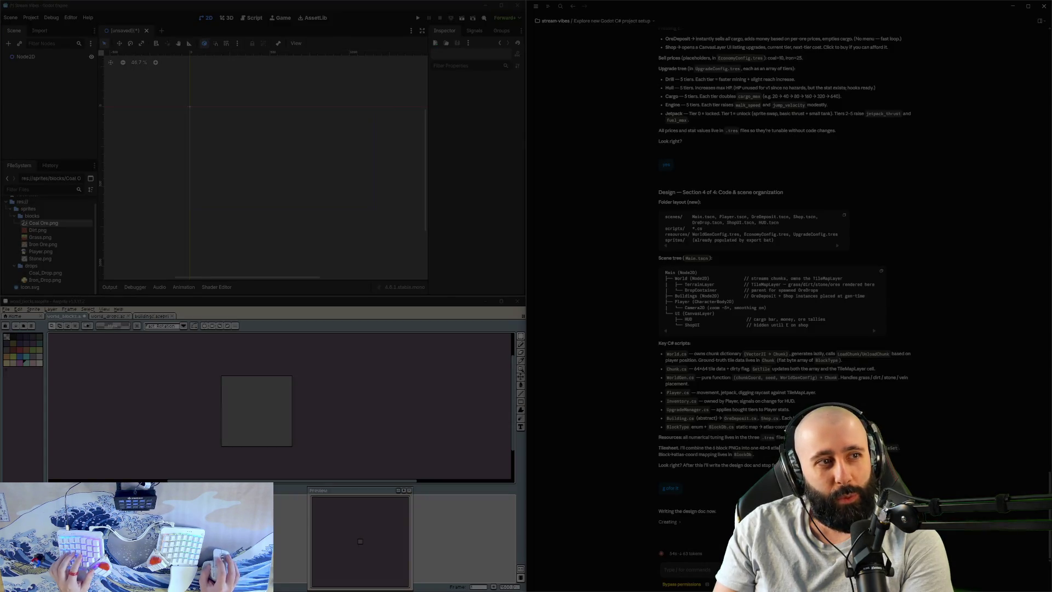
{"action": "key", "text": "ctrl+v"}
{"action": "key", "text": "Escape"}
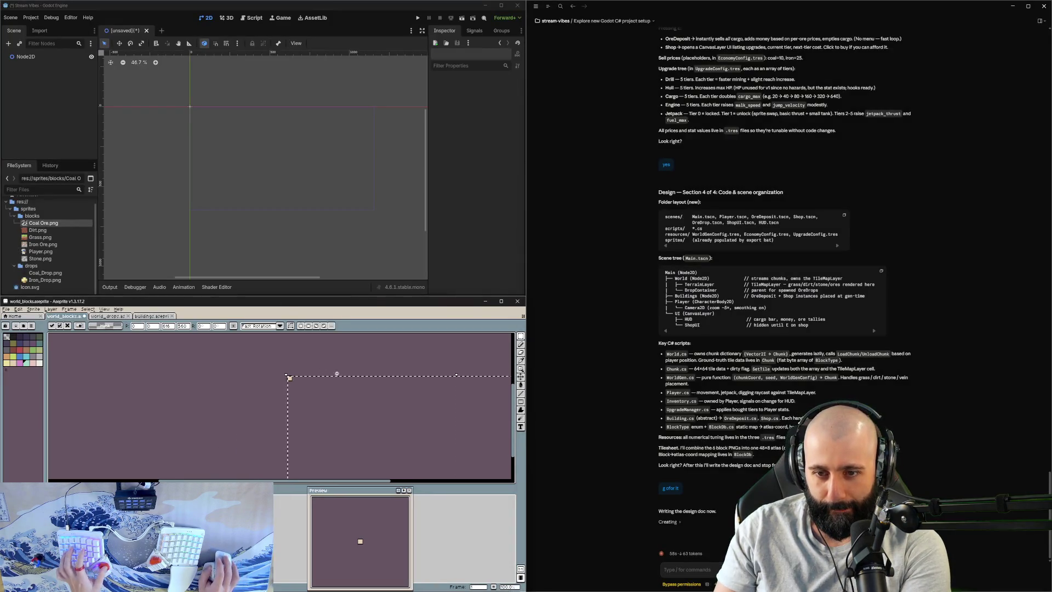
{"action": "left_click_drag", "start_coordinate": [288, 375], "coordinate": [374, 454]}
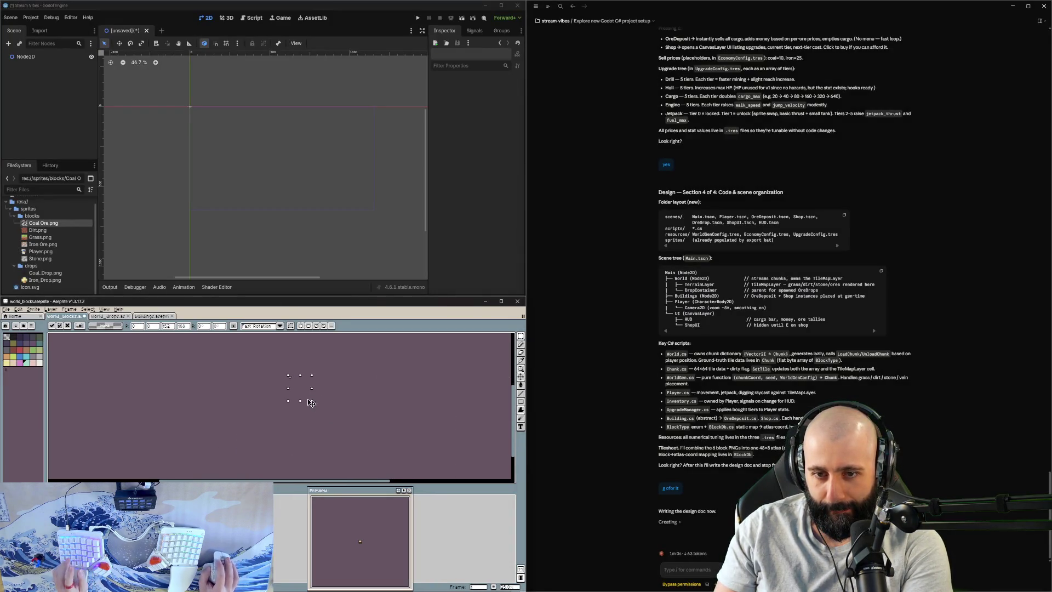
{"action": "key", "text": "ctrl+v"}
{"action": "scroll", "coordinate": [377, 391], "scroll_direction": "up", "scroll_amount": 2}
{"action": "scroll", "coordinate": [378, 391], "scroll_direction": "down", "scroll_amount": 3}
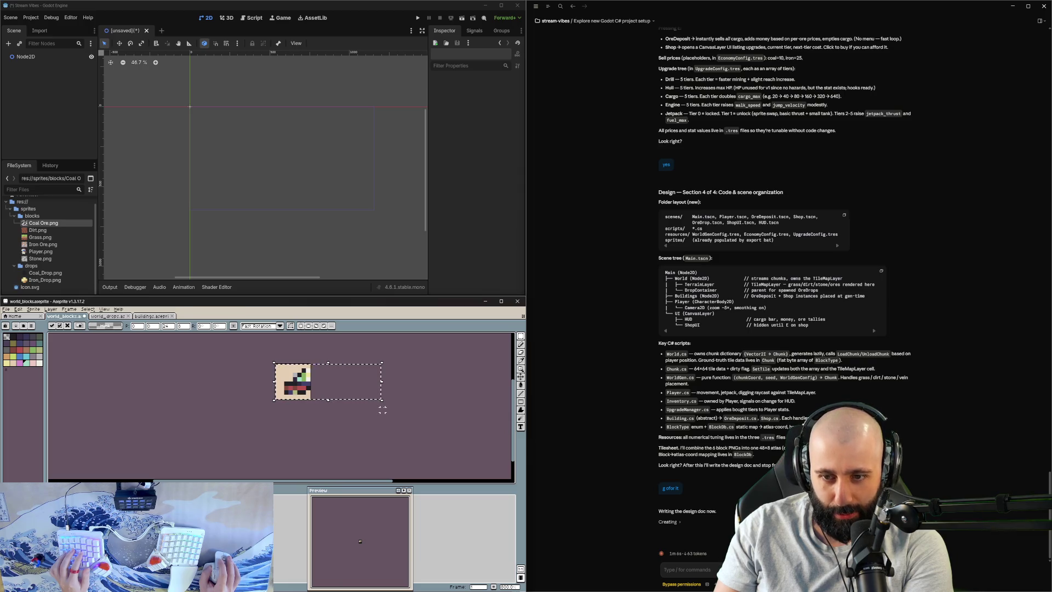
{"action": "scroll", "coordinate": [381, 403], "scroll_direction": "up", "scroll_amount": 3}
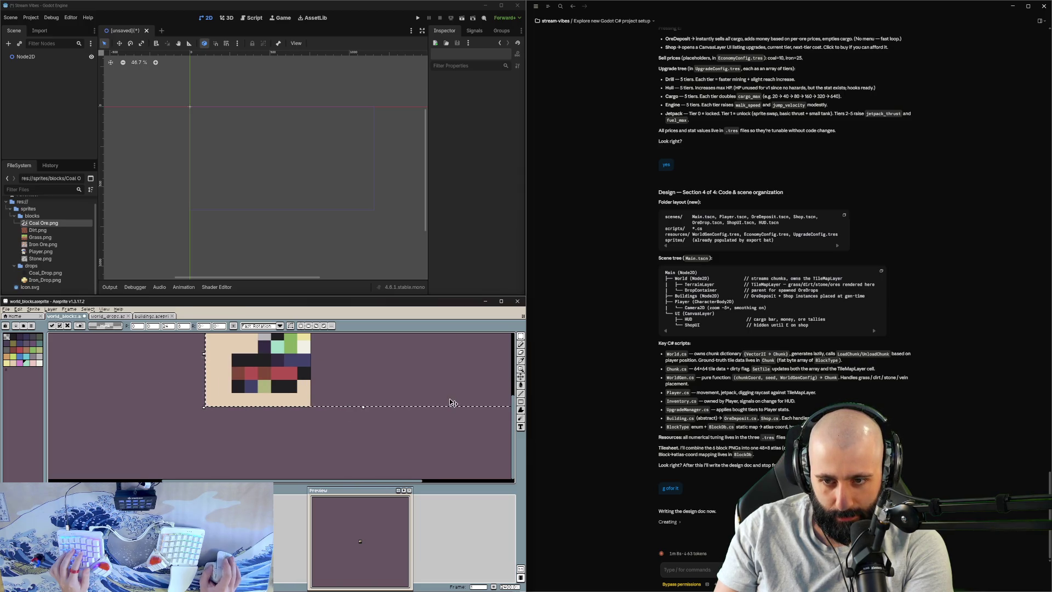
{"action": "scroll", "coordinate": [329, 394], "scroll_direction": "down", "scroll_amount": 3}
{"action": "left_click_drag", "start_coordinate": [414, 404], "coordinate": [311, 409]}
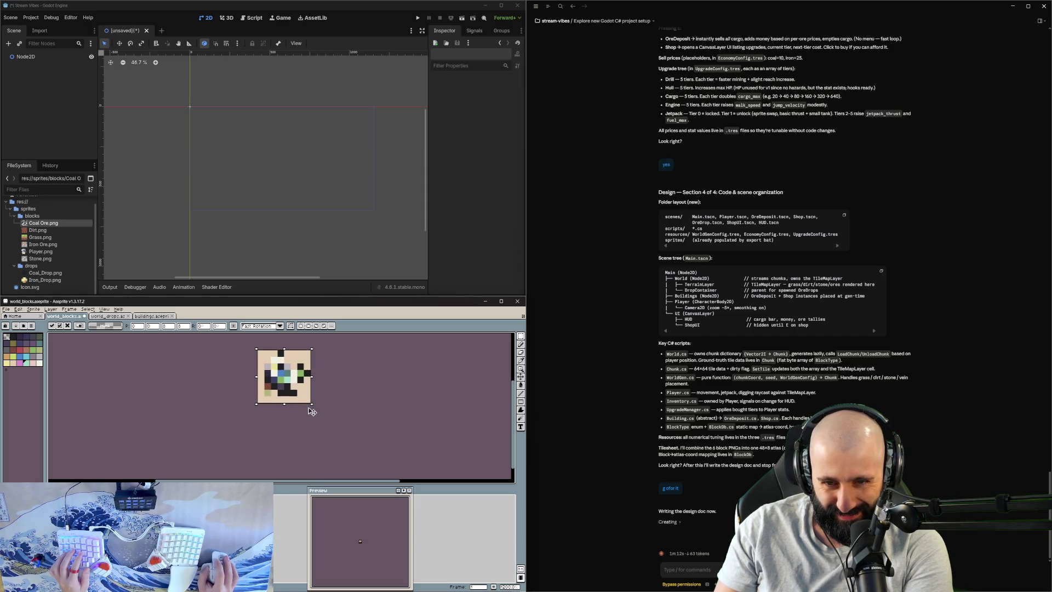
{"action": "scroll", "coordinate": [286, 405], "scroll_direction": "up", "scroll_amount": 3}
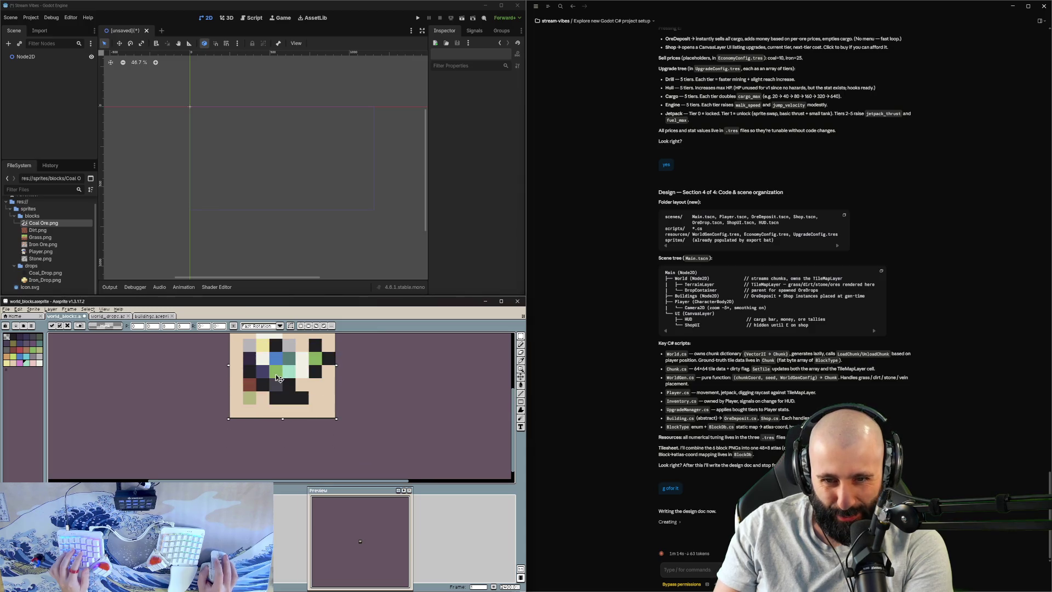
{"action": "scroll", "coordinate": [282, 389], "scroll_direction": "down", "scroll_amount": 4}
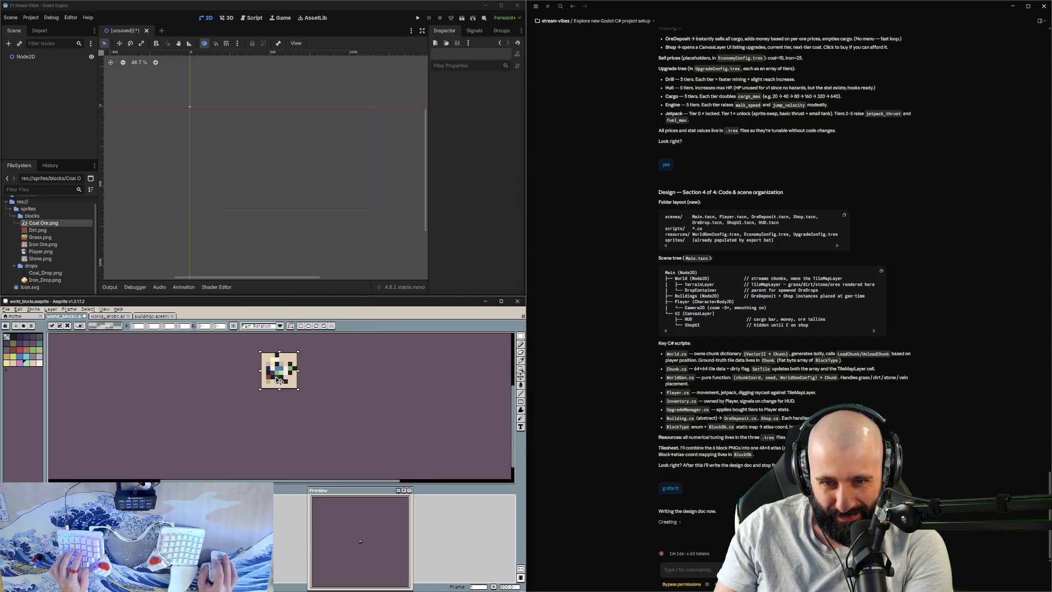
{"action": "left_click_drag", "start_coordinate": [301, 391], "coordinate": [307, 404]}
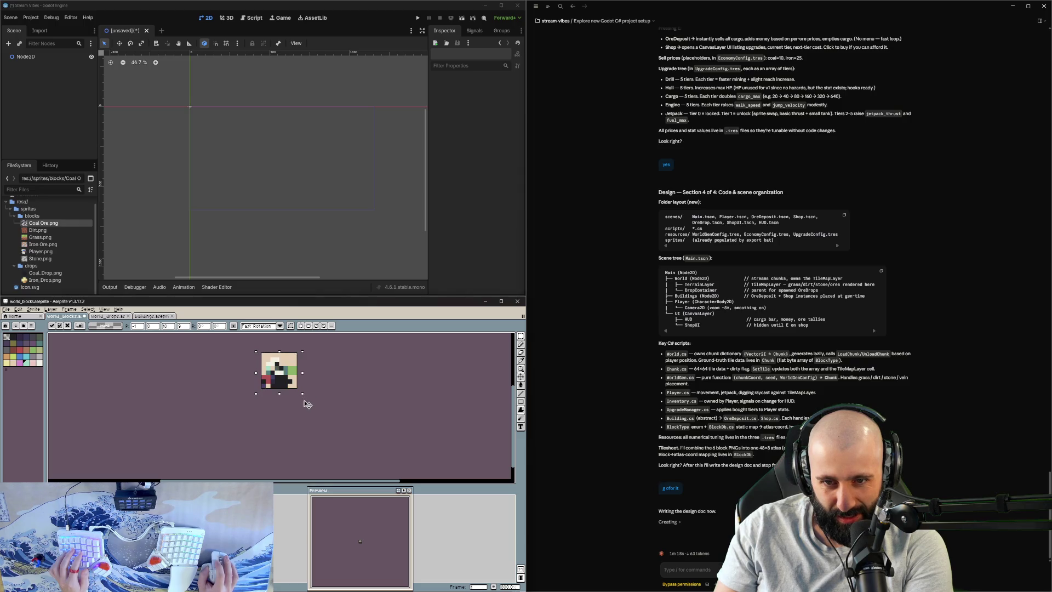
{"action": "key", "text": "Escape"}
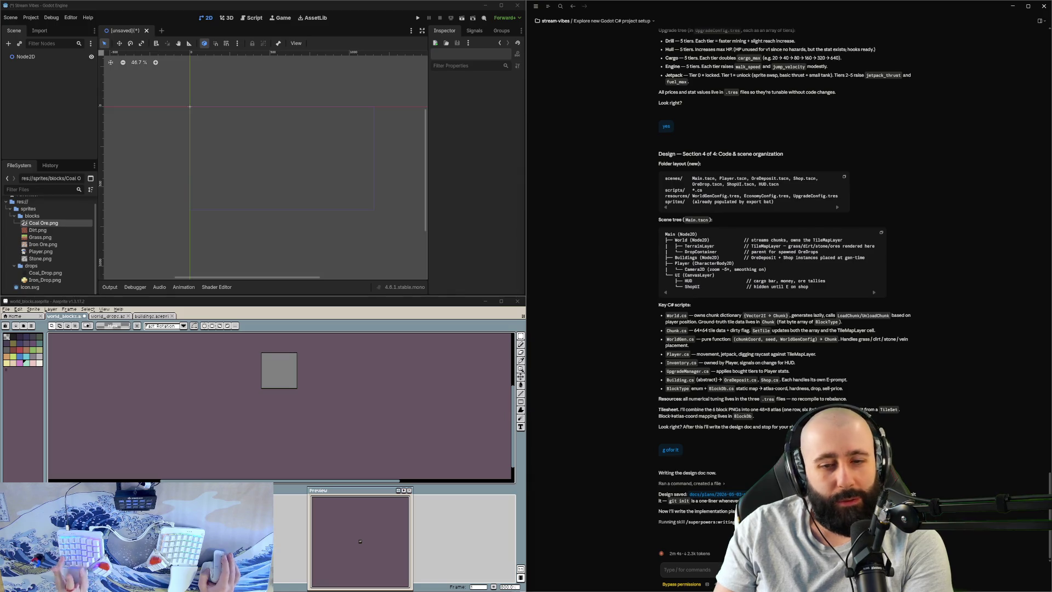
Step: Paste the coal ore tile onto the world_blocks canvas and drop it into place
{"action": "scroll", "coordinate": [281, 373], "scroll_direction": "up", "scroll_amount": 4}
{"action": "scroll", "coordinate": [289, 371], "scroll_direction": "up", "scroll_amount": 1}
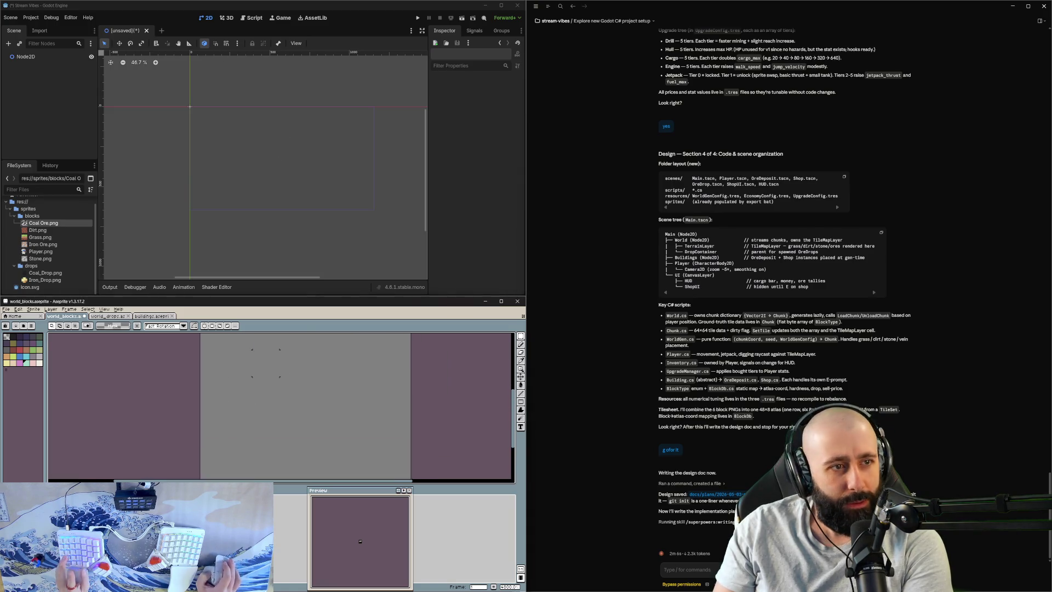
{"action": "scroll", "coordinate": [288, 371], "scroll_direction": "down", "scroll_amount": 3}
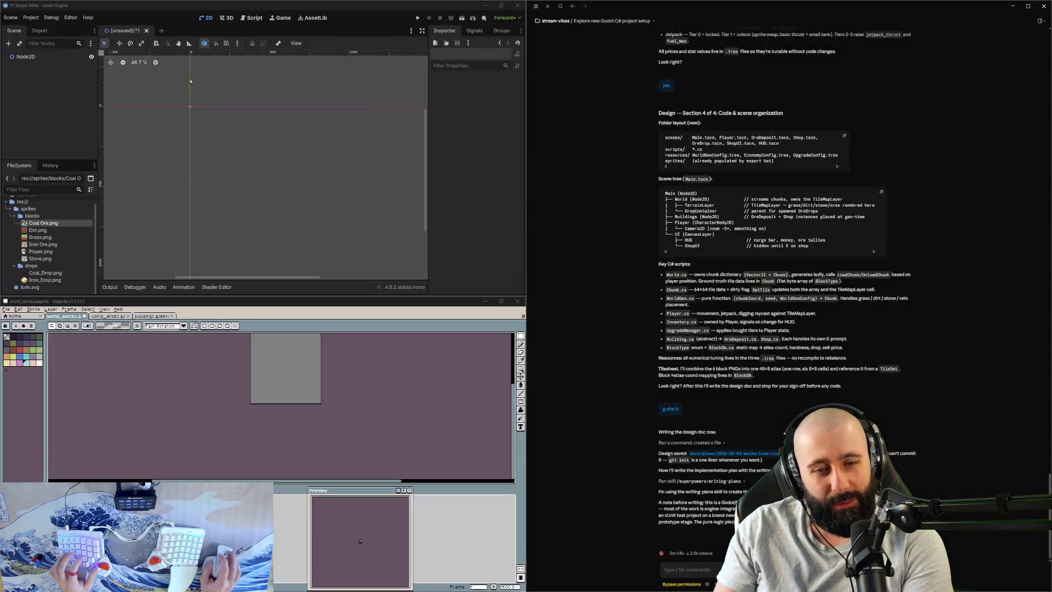
{"action": "key", "text": "ctrl+v"}
{"action": "scroll", "coordinate": [165, 393], "scroll_direction": "down", "scroll_amount": 5}
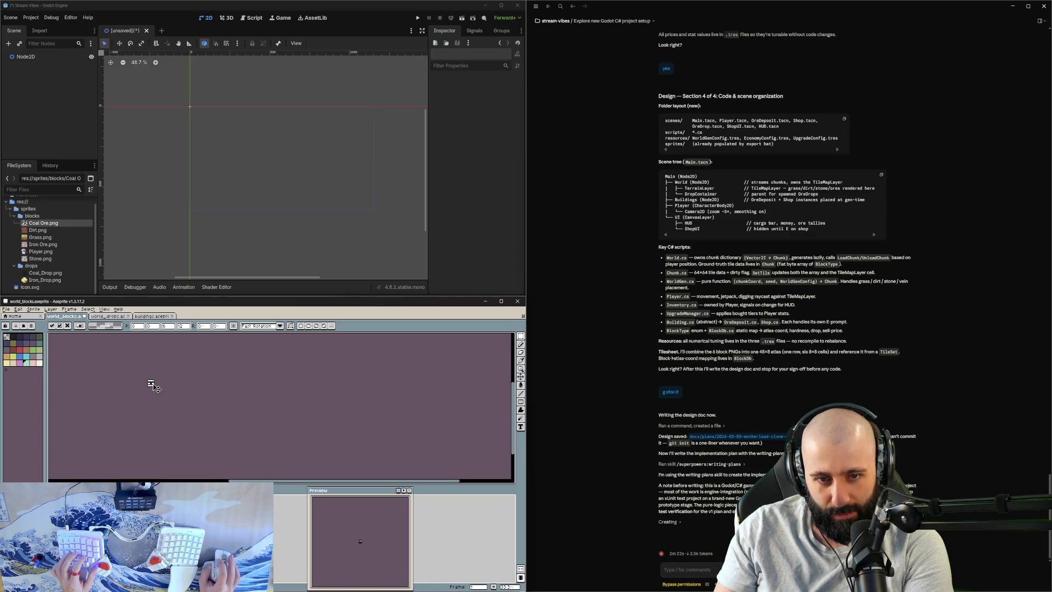
{"action": "scroll", "coordinate": [164, 392], "scroll_direction": "up", "scroll_amount": 10}
{"action": "scroll", "coordinate": [191, 436], "scroll_direction": "down", "scroll_amount": 2}
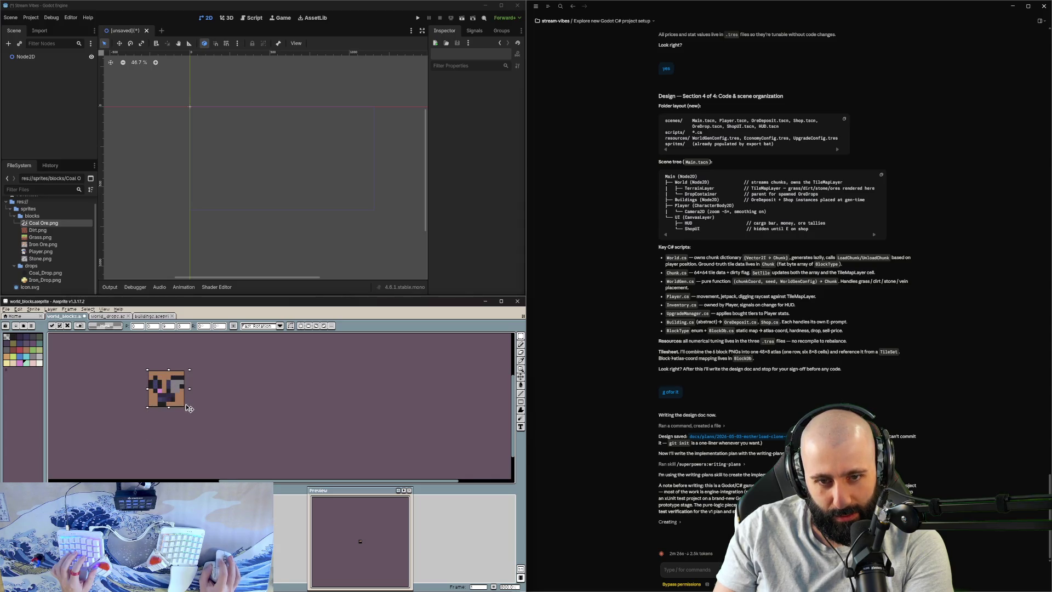
{"action": "scroll", "coordinate": [181, 404], "scroll_direction": "up", "scroll_amount": 3}
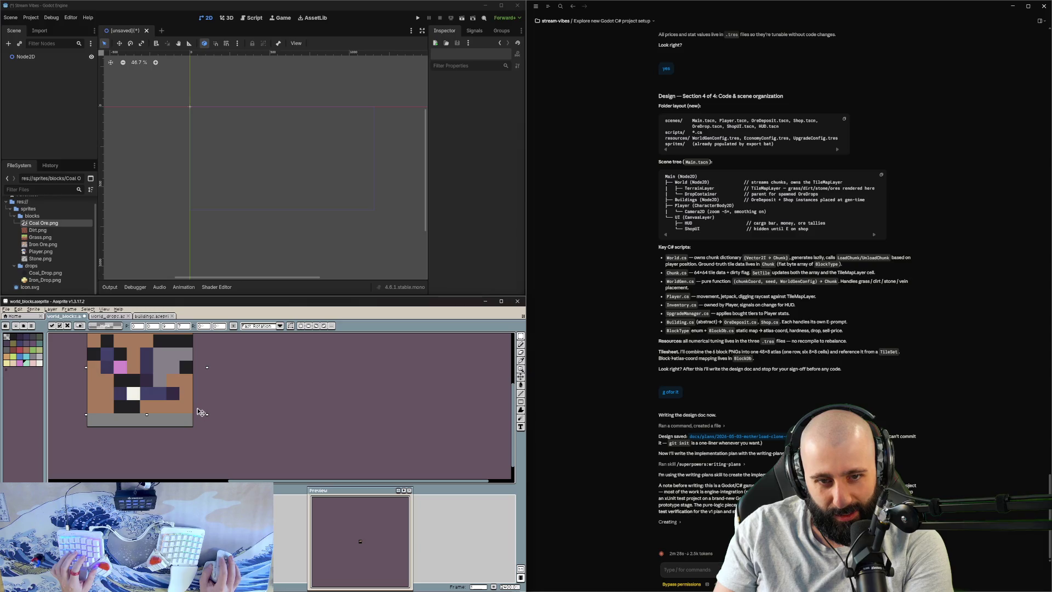
{"action": "scroll", "coordinate": [159, 398], "scroll_direction": "down", "scroll_amount": 1}
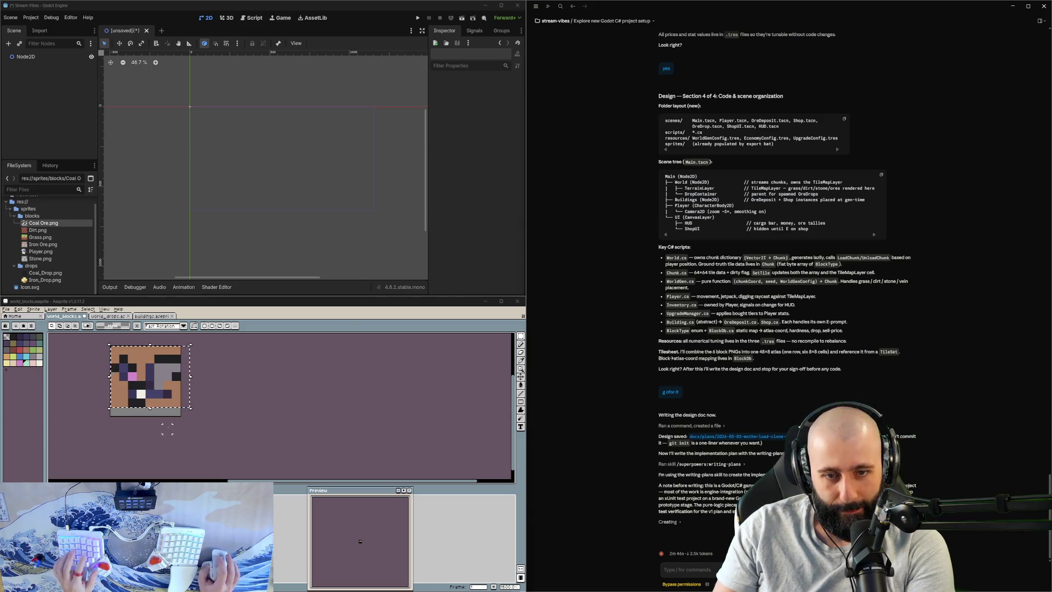
{"action": "left_click_drag", "start_coordinate": [111, 375], "coordinate": [148, 377]}
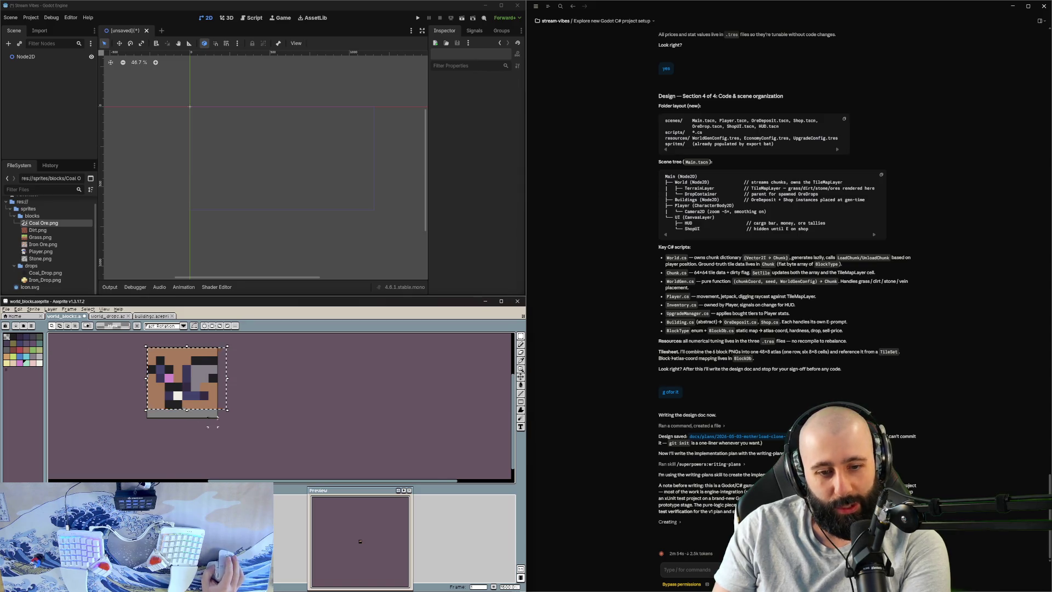
{"action": "left_click_drag", "start_coordinate": [178, 425], "coordinate": [248, 410]}
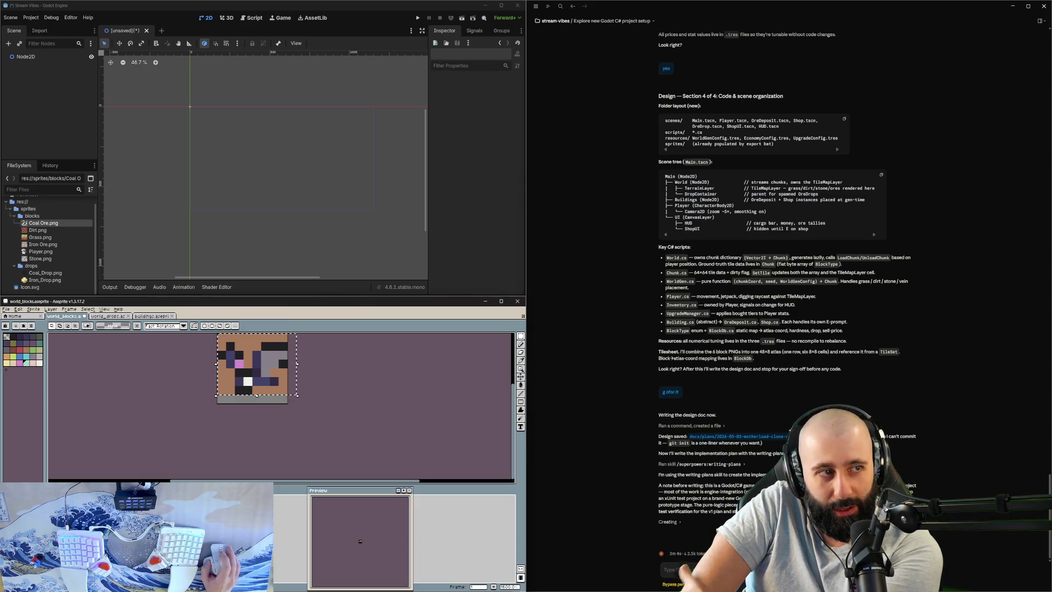
{"action": "scroll", "coordinate": [291, 434], "scroll_direction": "up", "scroll_amount": 2}
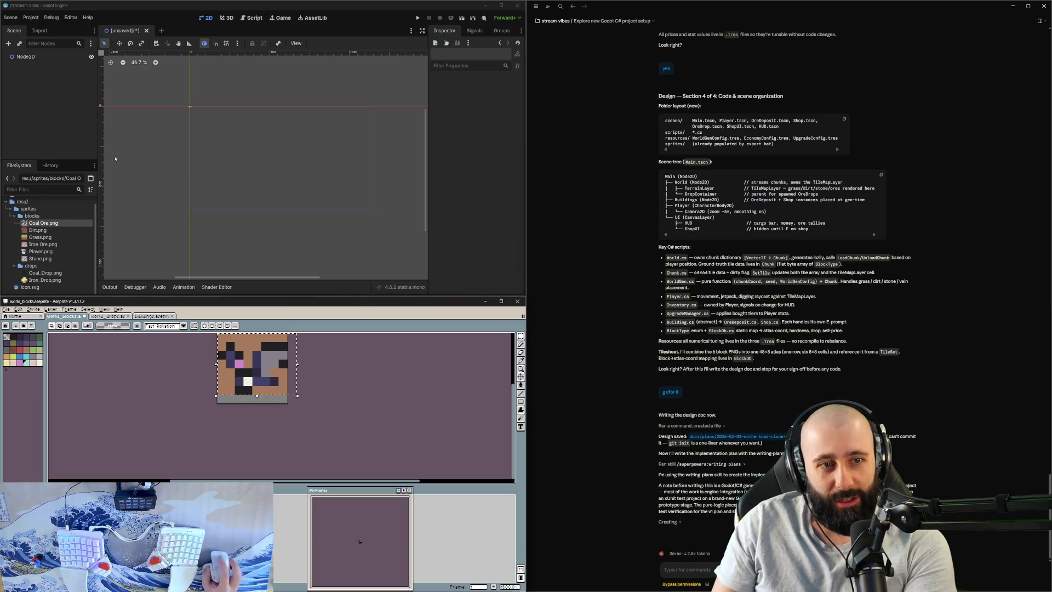
{"action": "key", "text": "ctrl+d"}
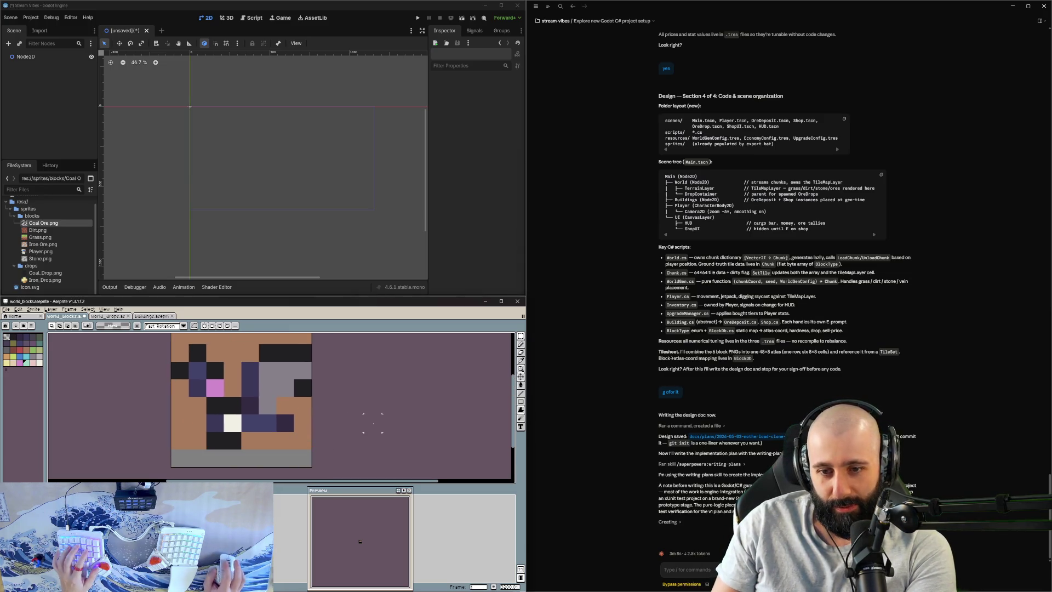
Step: Repaint the brown pixels on the left side grey with the pencil
{"action": "key", "text": "b"}
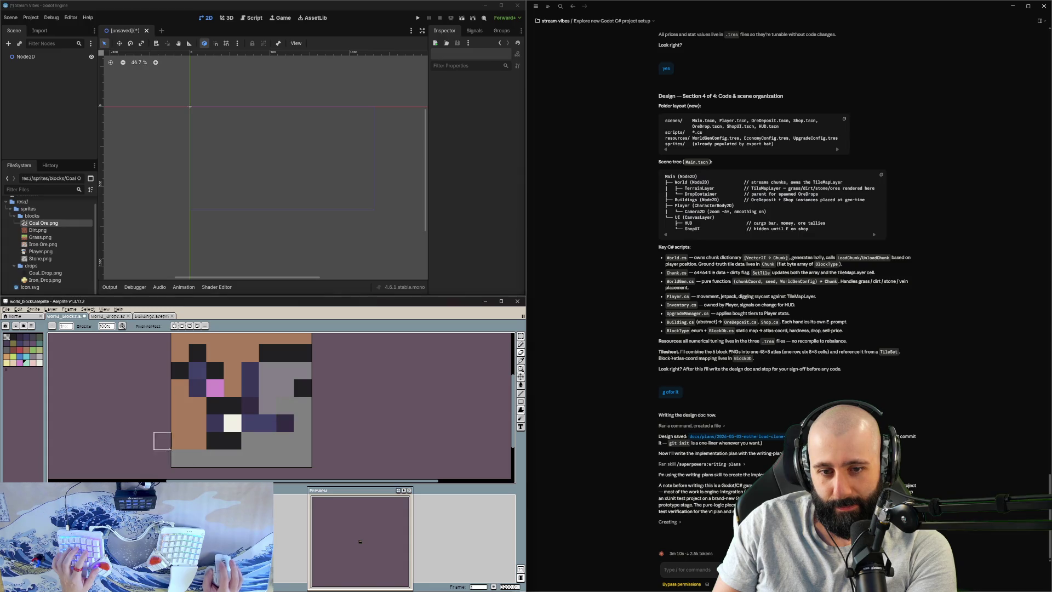
{"action": "mouse_move", "coordinate": [180, 440]}
{"action": "left_mouse_down"}
{"action": "mouse_move", "coordinate": [197, 406]}
{"action": "mouse_move", "coordinate": [181, 405]}
{"action": "mouse_move", "coordinate": [180, 388]}
{"action": "mouse_move", "coordinate": [202, 405]}
{"action": "mouse_move", "coordinate": [167, 423]}
{"action": "mouse_move", "coordinate": [219, 414]}
{"action": "mouse_move", "coordinate": [237, 423]}
{"action": "mouse_move", "coordinate": [307, 405]}
{"action": "mouse_move", "coordinate": [360, 332]}
{"action": "left_mouse_up"}
{"action": "scroll", "coordinate": [230, 382], "scroll_direction": "up", "scroll_amount": 3}
Step: Repaint pixels beside the purple column and on the right dark purple
{"action": "scroll", "coordinate": [327, 378], "scroll_direction": "down", "scroll_amount": 3}
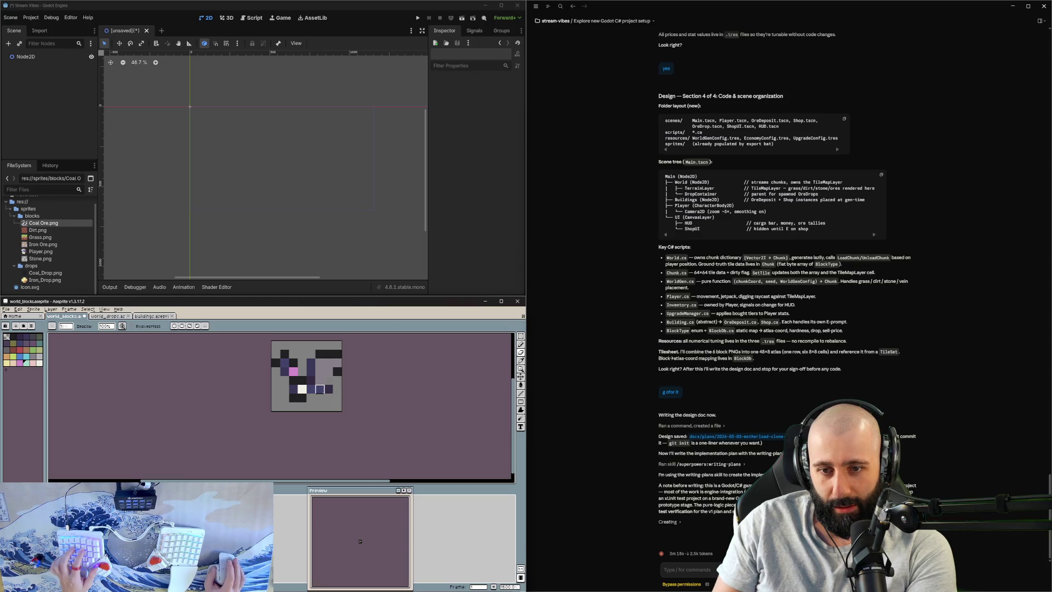
{"action": "scroll", "coordinate": [320, 389], "scroll_direction": "up", "scroll_amount": 3}
{"action": "left_click", "coordinate": [306, 361]}
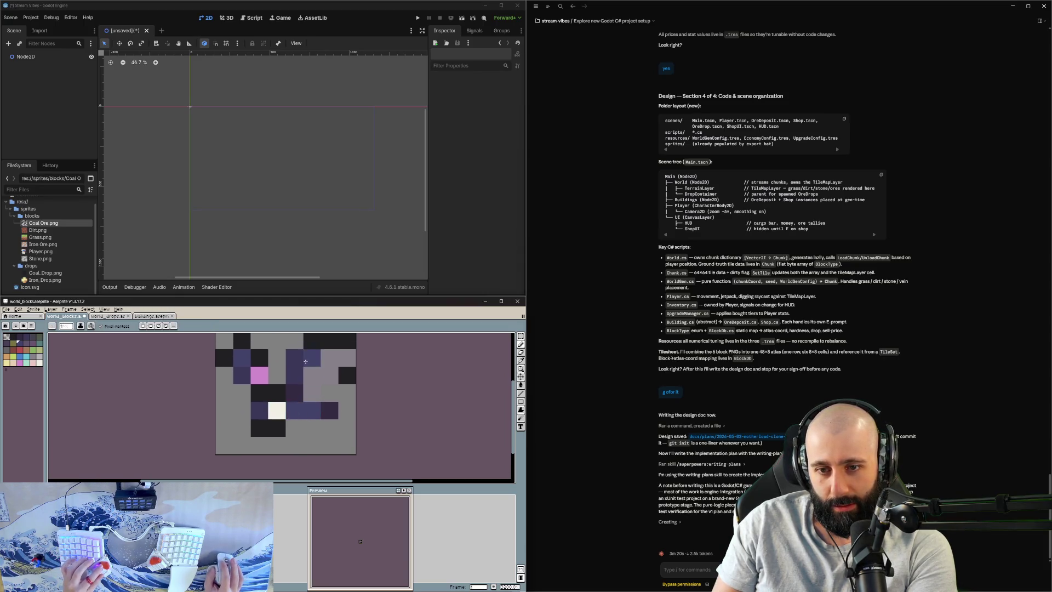
{"action": "mouse_move", "coordinate": [305, 361]}
{"action": "left_mouse_down"}
{"action": "mouse_move", "coordinate": [329, 357]}
{"action": "mouse_move", "coordinate": [329, 393]}
{"action": "mouse_move", "coordinate": [345, 411]}
{"action": "mouse_move", "coordinate": [344, 376]}
{"action": "mouse_move", "coordinate": [329, 411]}
{"action": "mouse_move", "coordinate": [312, 411]}
{"action": "mouse_move", "coordinate": [329, 410]}
{"action": "left_mouse_up"}
{"action": "key", "text": "e"}
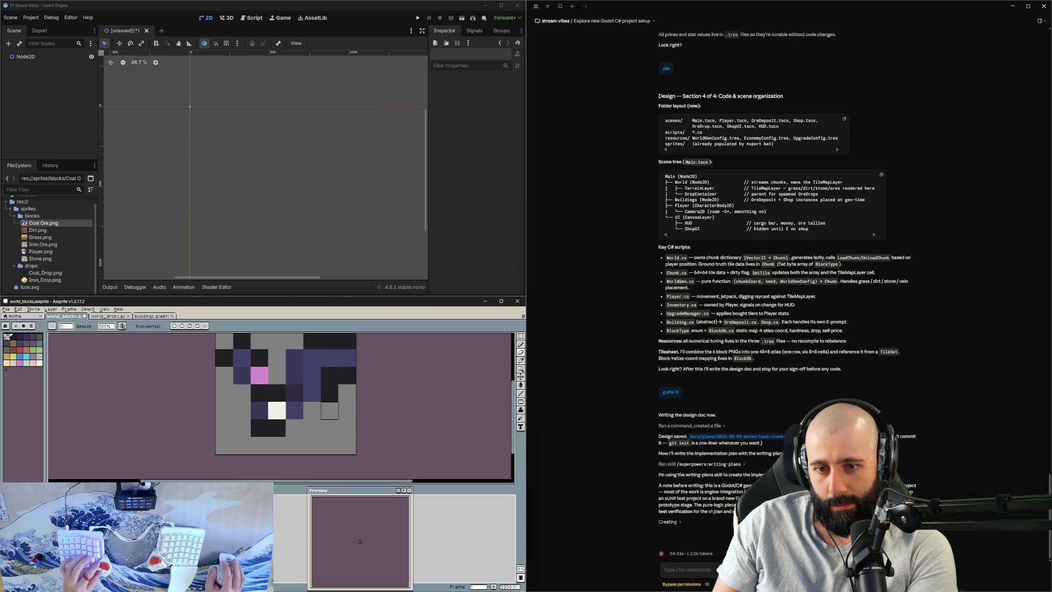
Step: Erase stray dark purple pixels, then undo the upper-right strokes back to blank grey
{"action": "scroll", "coordinate": [372, 410], "scroll_direction": "down", "scroll_amount": 5}
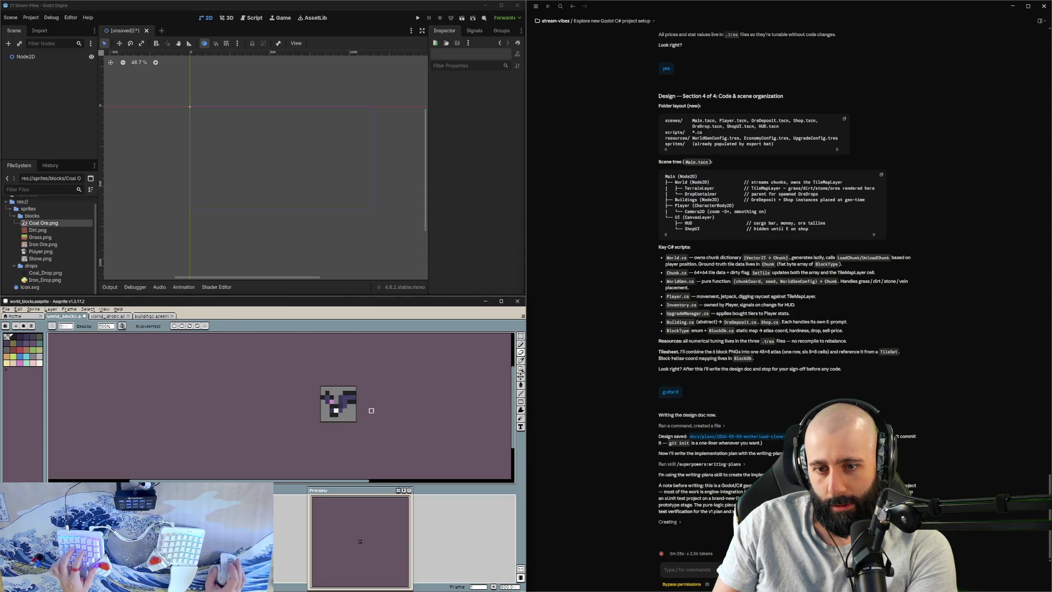
{"action": "scroll", "coordinate": [340, 423], "scroll_direction": "up", "scroll_amount": 3}
{"action": "scroll", "coordinate": [341, 424], "scroll_direction": "down", "scroll_amount": 3}
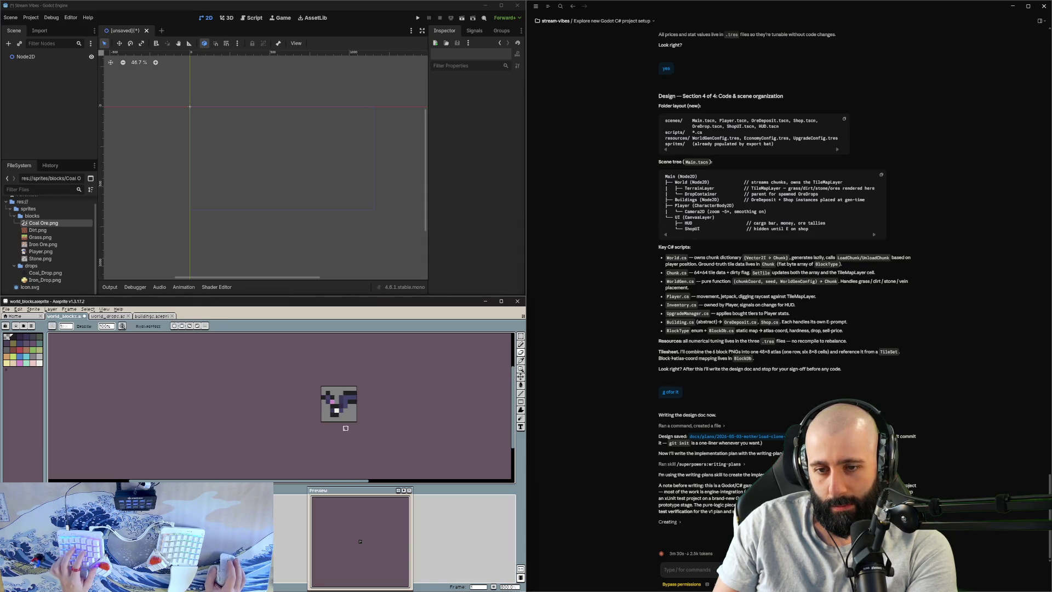
{"action": "scroll", "coordinate": [344, 424], "scroll_direction": "up", "scroll_amount": 2}
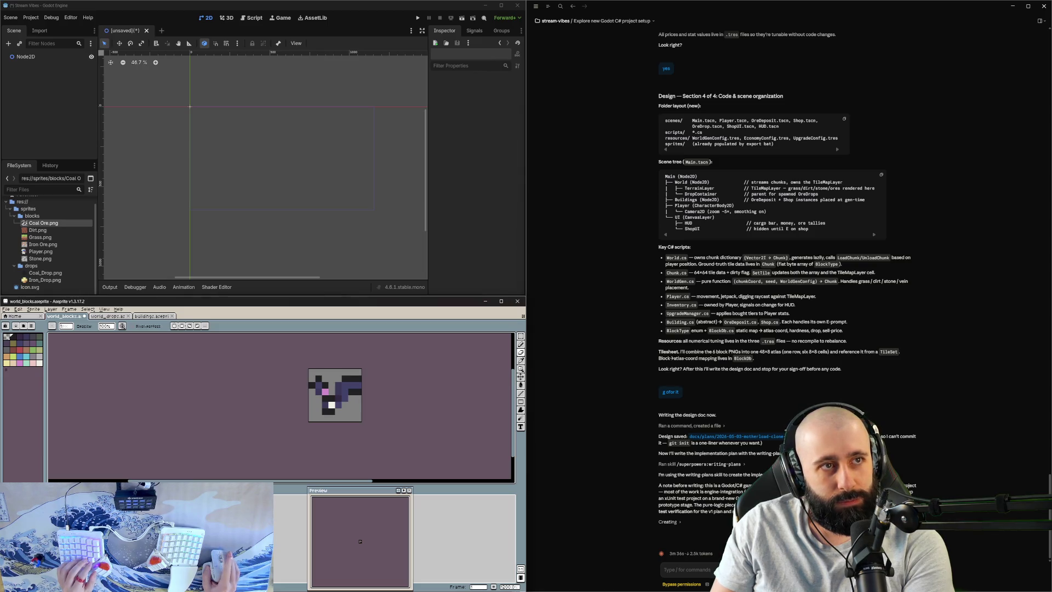
{"action": "scroll", "coordinate": [327, 385], "scroll_direction": "up", "scroll_amount": 2}
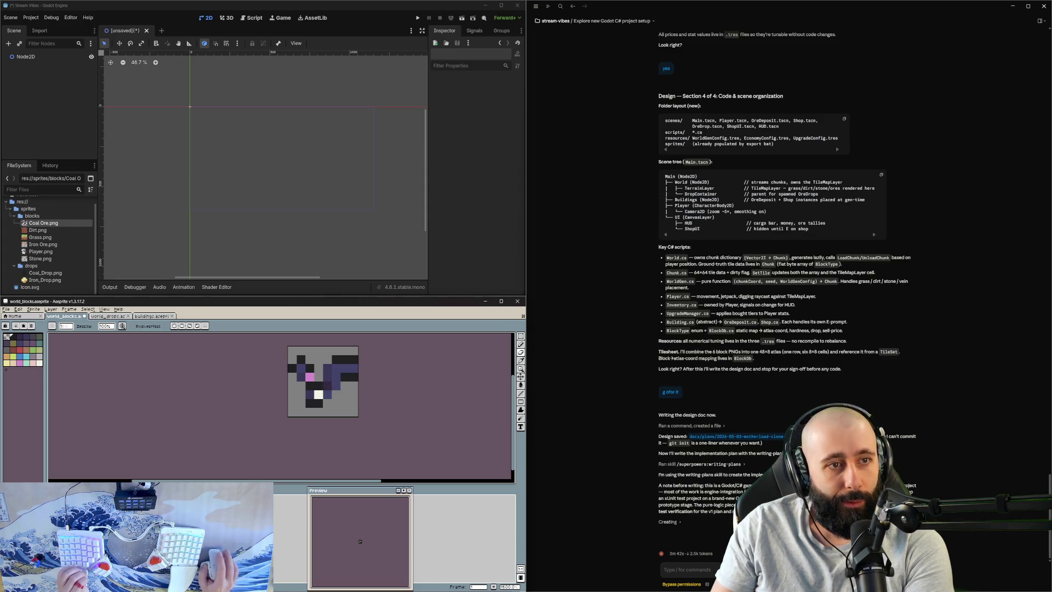
{"action": "left_click_drag", "start_coordinate": [345, 372], "coordinate": [337, 359]}
{"action": "key", "text": "ctrl+z"}
{"action": "key", "text": "ctrl+z"}
{"action": "key", "text": "ctrl+z"}
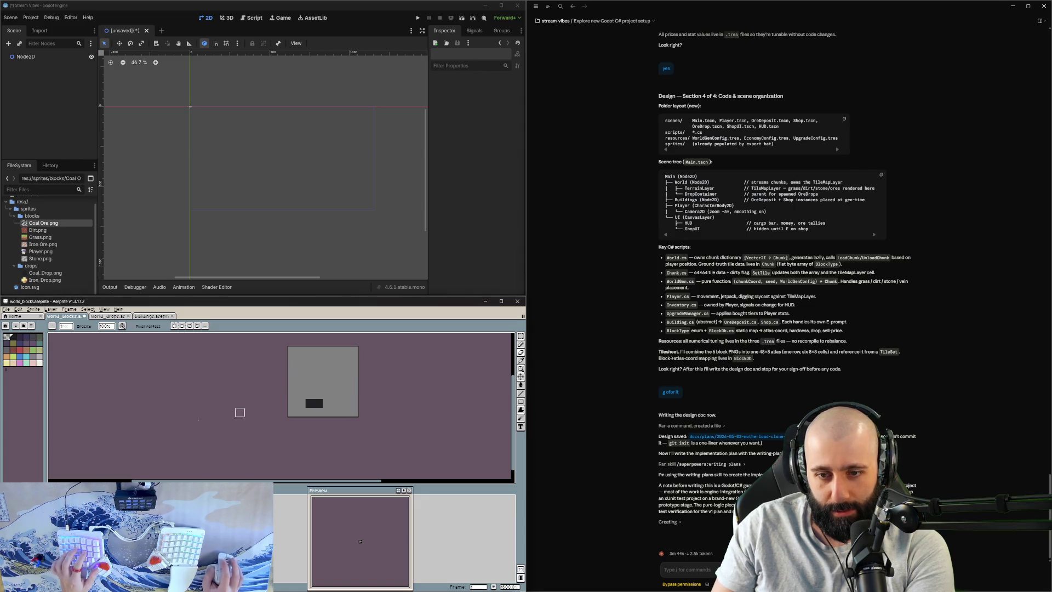
Step: Draw a dark V-shaped pixel pattern with two dark pixels in the bottom row
{"action": "left_click", "coordinate": [13, 337]}
{"action": "left_click", "coordinate": [296, 417]}
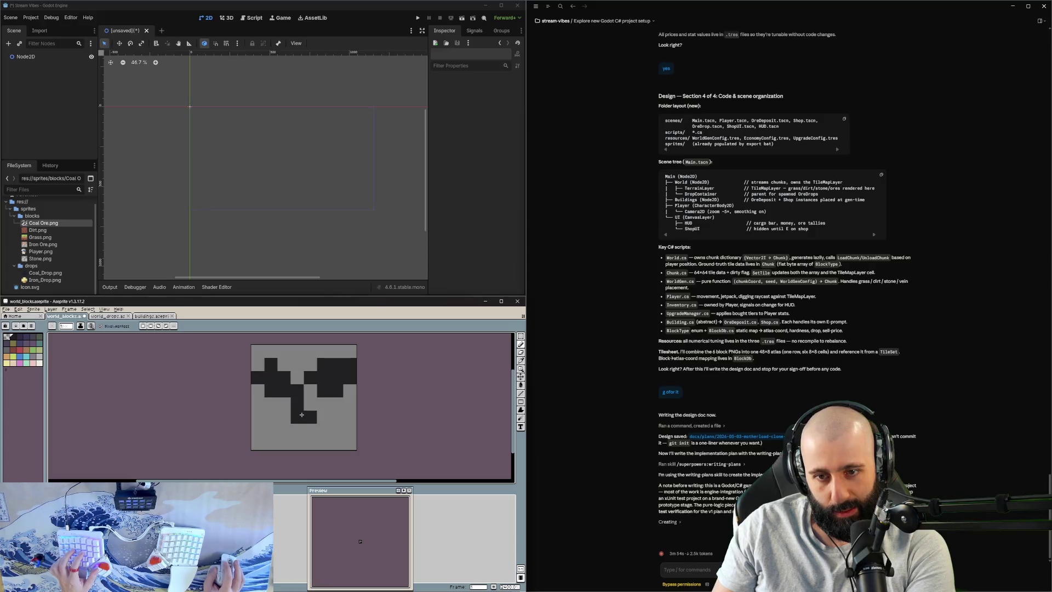
{"action": "left_click", "coordinate": [283, 404]}
{"action": "left_click", "coordinate": [310, 403]}
{"action": "left_click", "coordinate": [309, 429]}
{"action": "left_click_drag", "start_coordinate": [287, 424], "coordinate": [297, 428]}
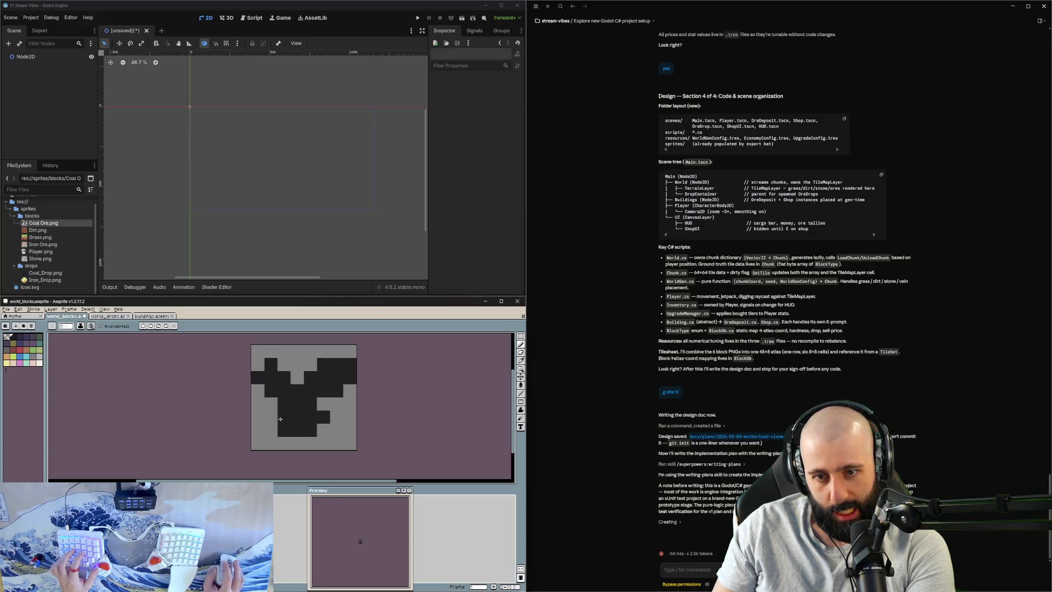
Step: Undo back to the earlier ore pixel pattern and paste the copied image onto the canvas
{"action": "key", "text": "ctrl+z"}
{"action": "key", "text": "ctrl+z"}
{"action": "key", "text": "ctrl+z"}
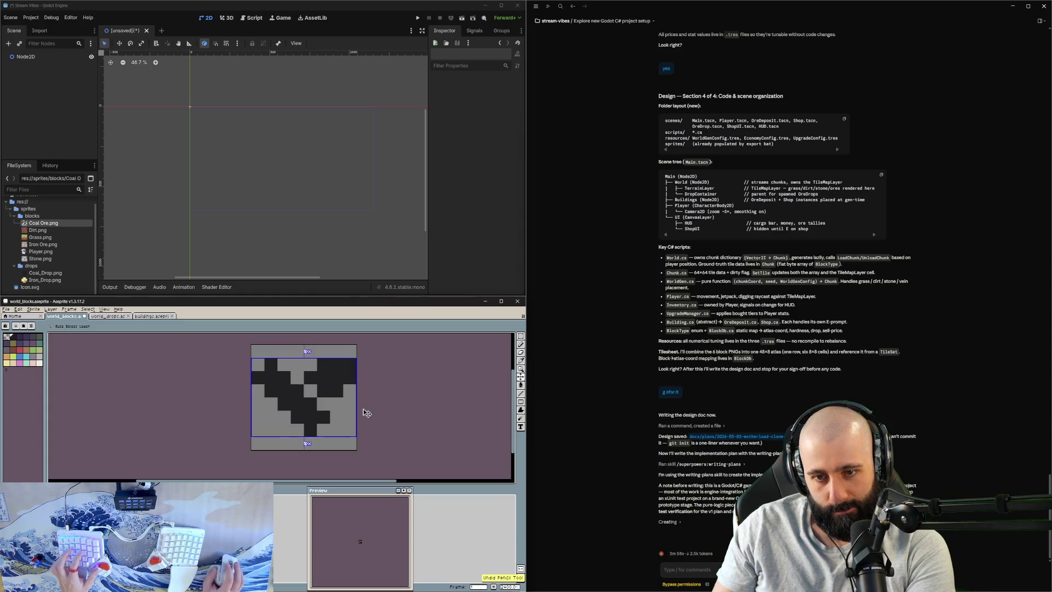
{"action": "key", "text": "ctrl+z"}
{"action": "key", "text": "ctrl+z"}
{"action": "key", "text": "ctrl+z"}
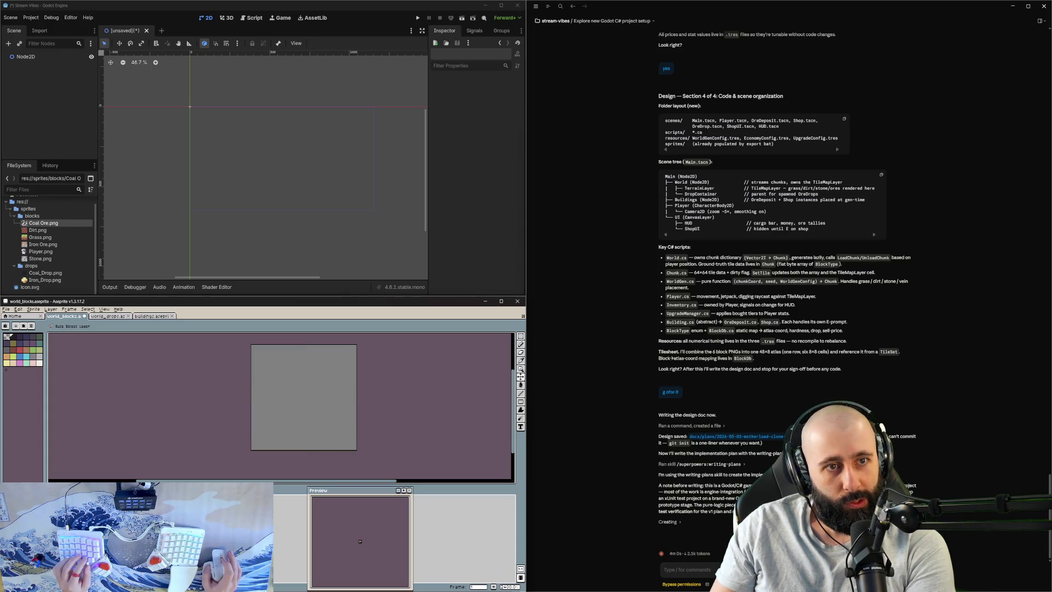
{"action": "key", "text": "b"}
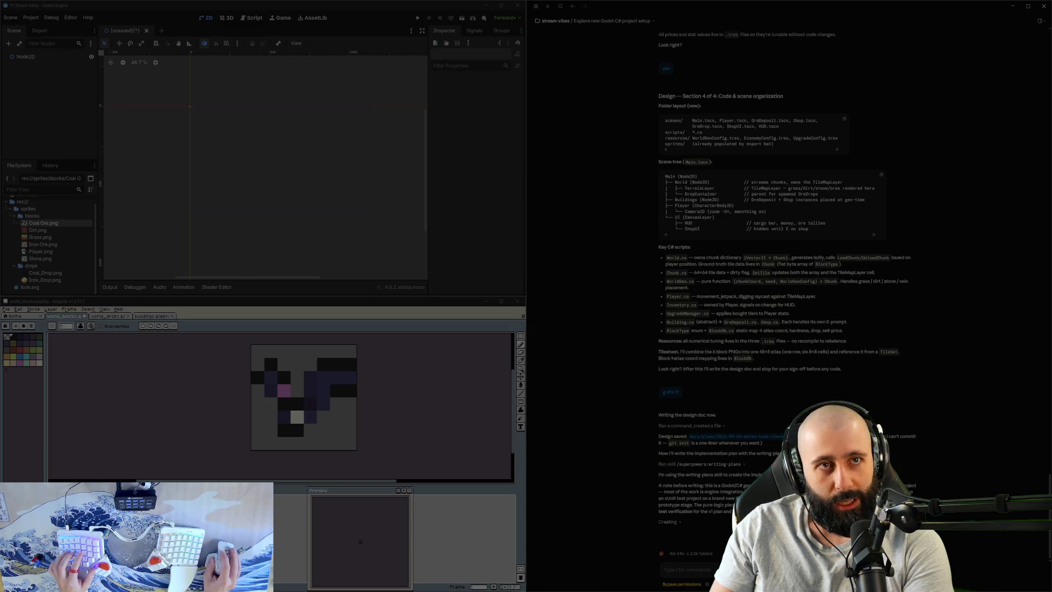
{"action": "key", "text": "ctrl+v"}
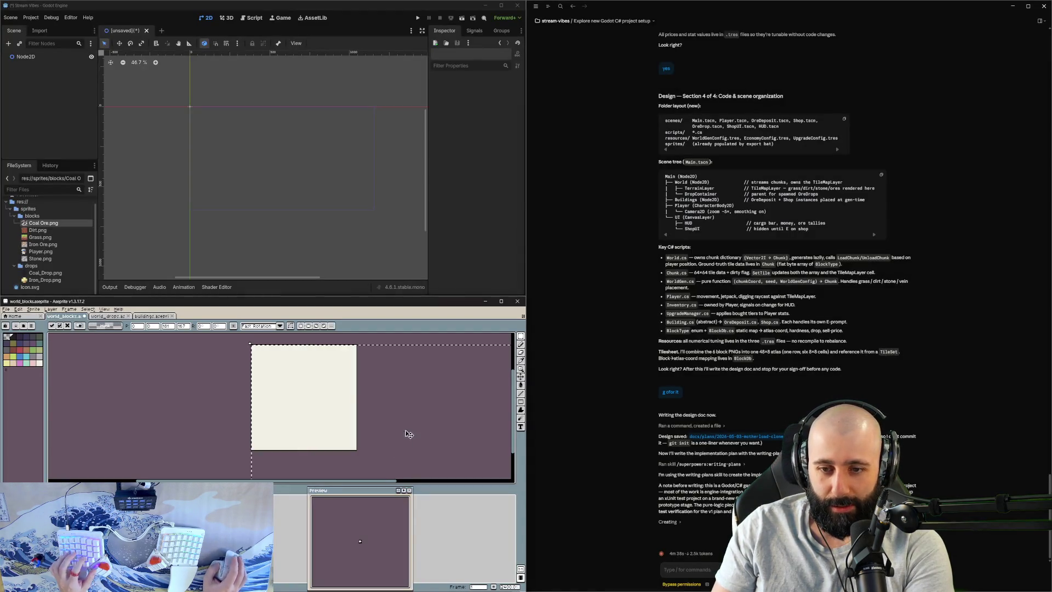
Step: Scale the pasted image down to a tiny block, commit it, and refocus the editor
{"action": "mouse_move", "coordinate": [452, 468]}
{"action": "left_mouse_down"}
{"action": "mouse_move", "coordinate": [389, 463]}
{"action": "mouse_move", "coordinate": [362, 432]}
{"action": "left_mouse_up"}
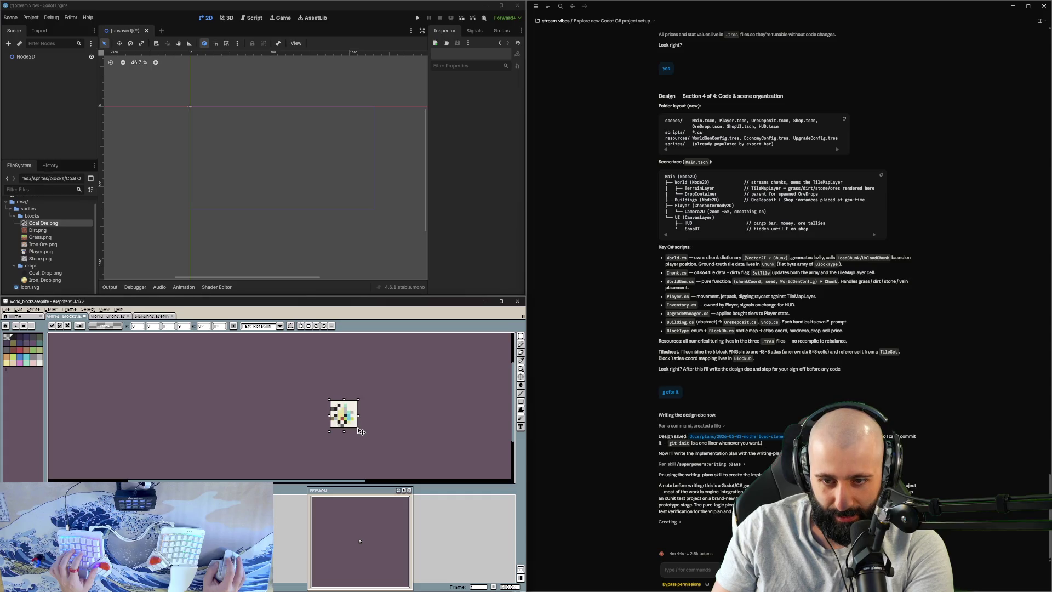
{"action": "scroll", "coordinate": [361, 432], "scroll_direction": "up", "scroll_amount": 3}
{"action": "key", "text": "Return"}
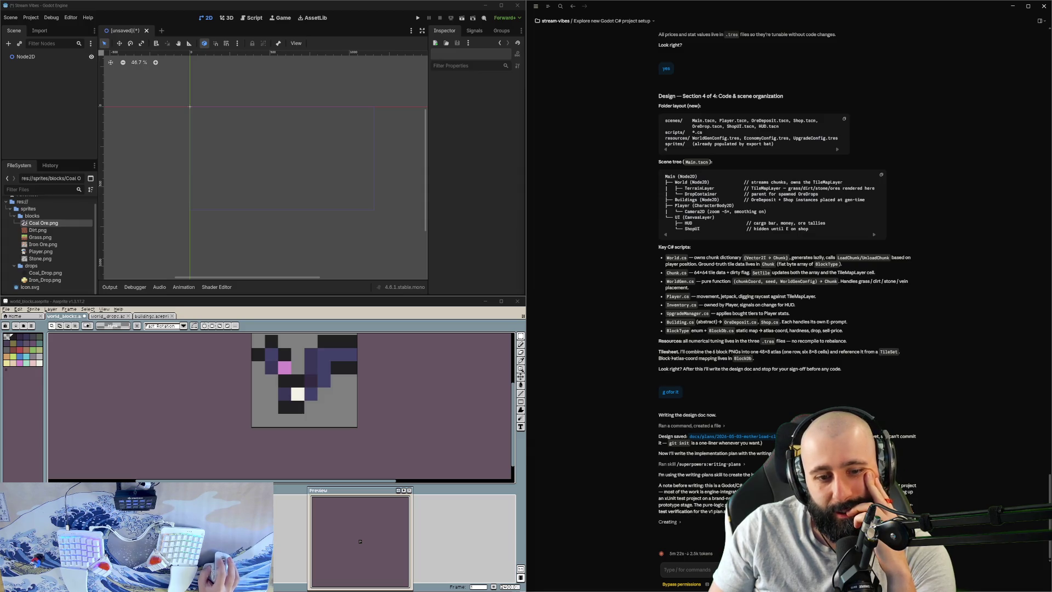
{"action": "left_click", "coordinate": [360, 541]}
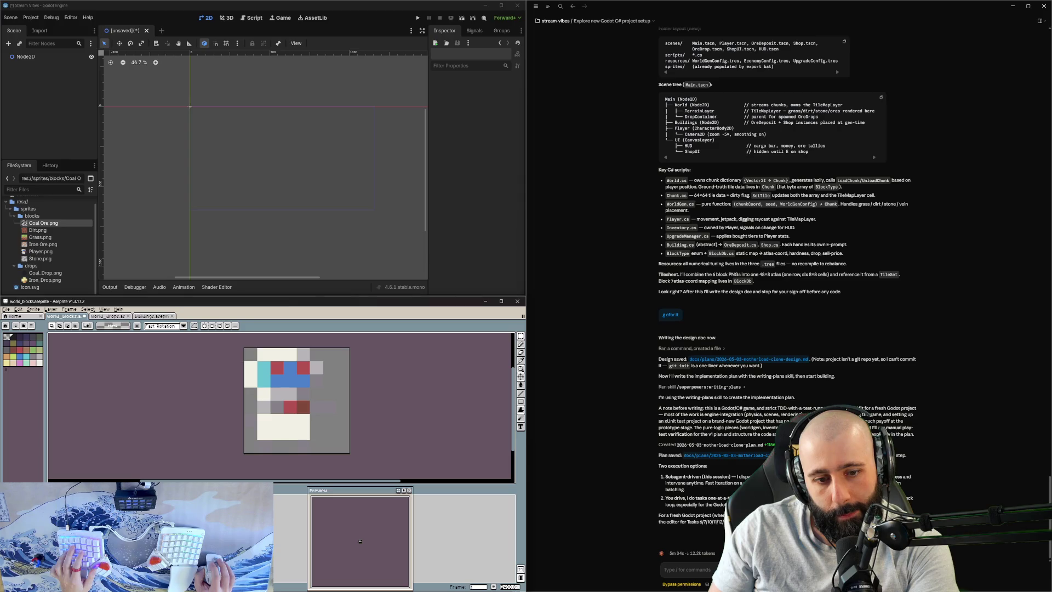
Step: Undo and redo through the history until the purple V-shaped ore pattern returns on the tile
{"action": "key", "text": "ctrl+z"}
{"action": "key", "text": "ctrl+y"}
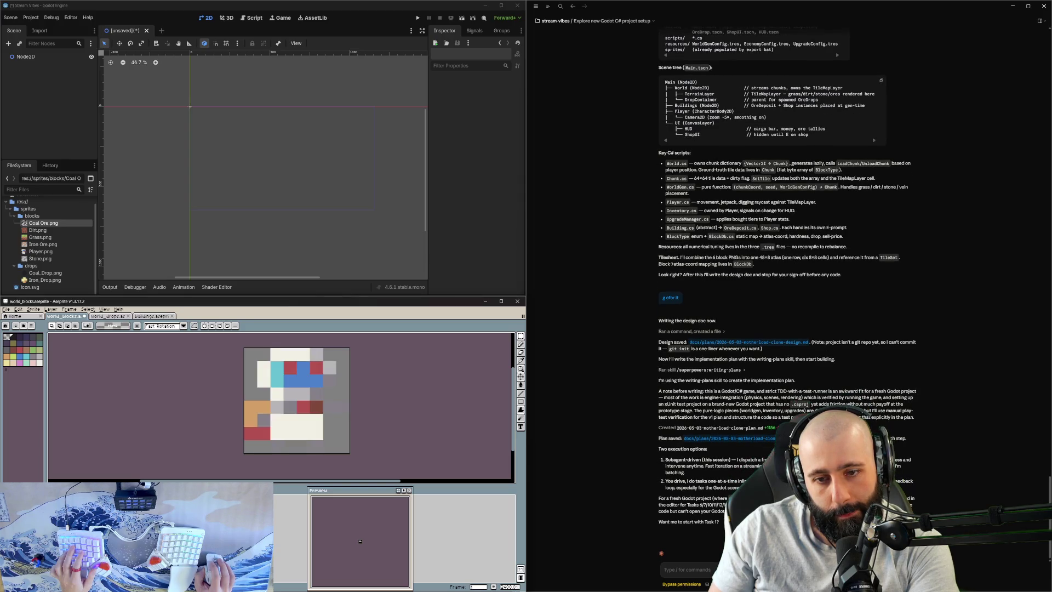
{"action": "key", "text": "ctrl+z"}
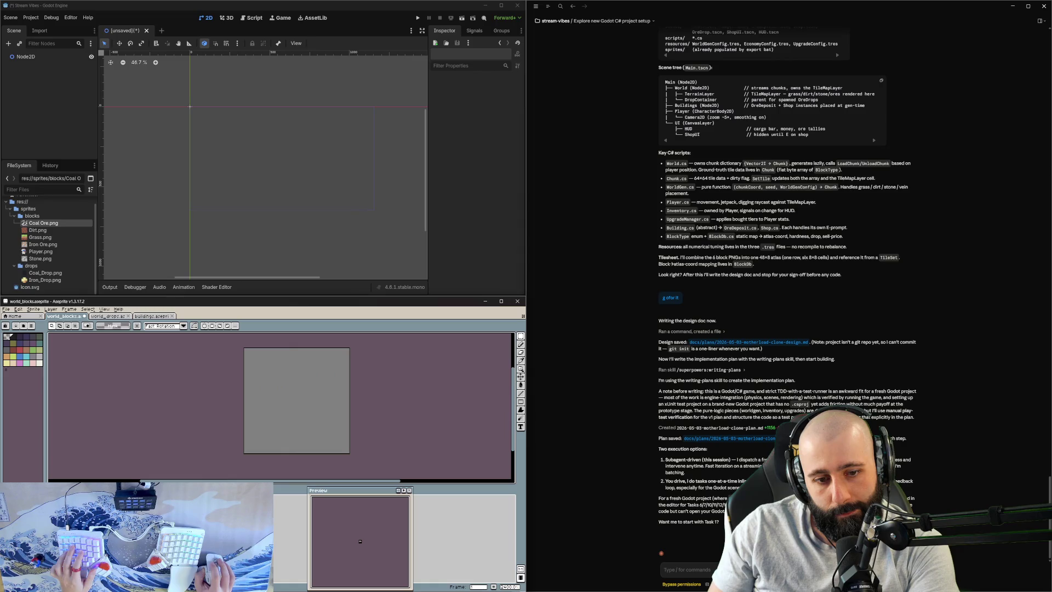
{"action": "key", "text": "ctrl+z"}
{"action": "key", "text": "ctrl+z"}
{"action": "key", "text": "ctrl+y"}
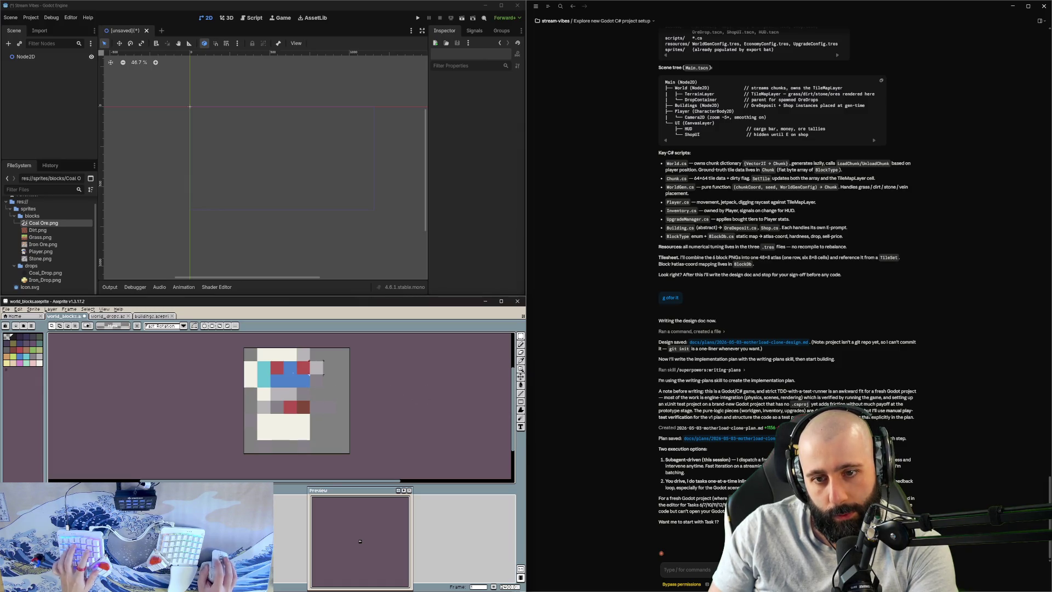
{"action": "scroll", "coordinate": [323, 367], "scroll_direction": "down", "scroll_amount": 1}
{"action": "key", "text": "ctrl+z"}
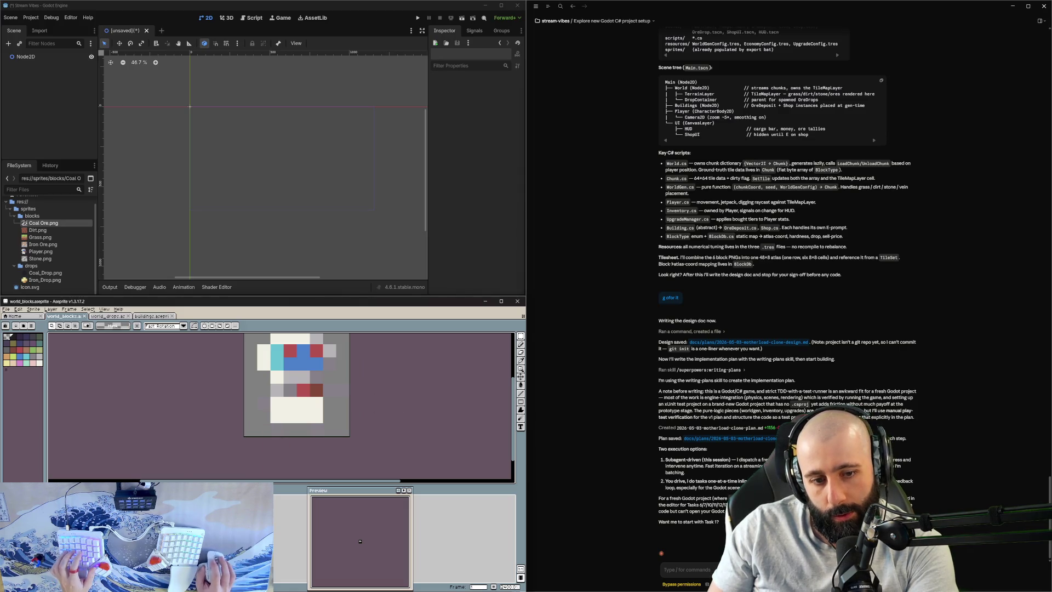
{"action": "key", "text": "ctrl+z"}
{"action": "key", "text": "ctrl+z"}
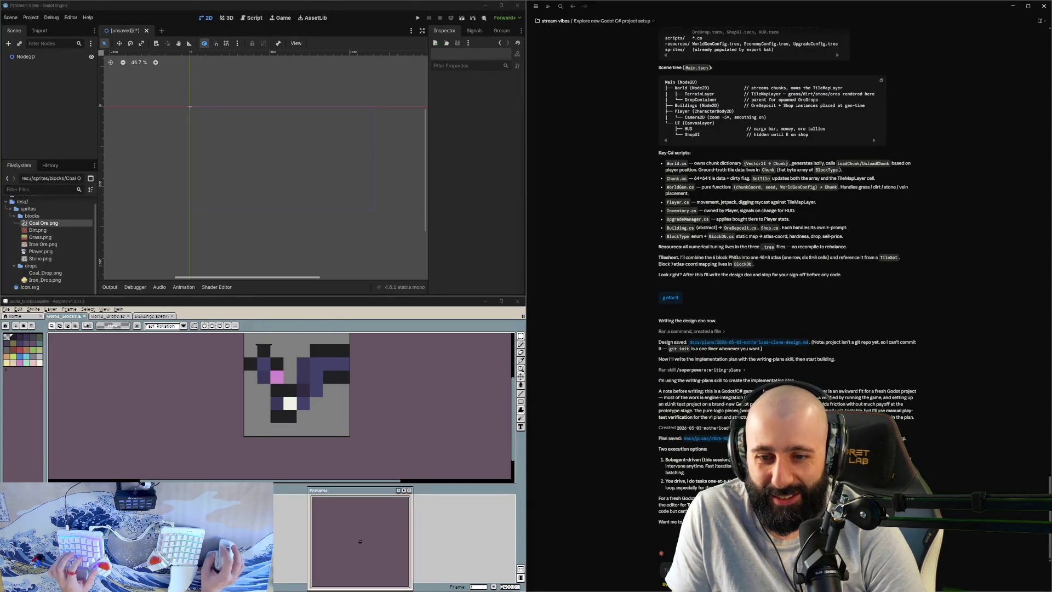
Step: Bring the sprite editor back into focus and dismiss the screen capture overlay
{"action": "left_click", "coordinate": [347, 312]}
{"action": "scroll", "coordinate": [295, 395], "scroll_direction": "down", "scroll_amount": 5}
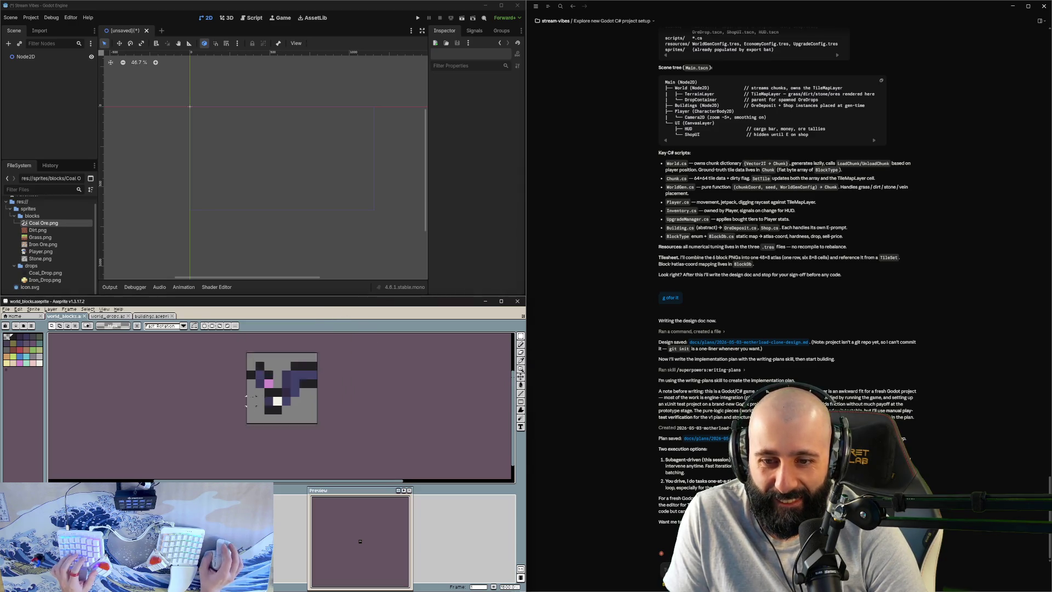
{"action": "scroll", "coordinate": [296, 395], "scroll_direction": "up", "scroll_amount": 2}
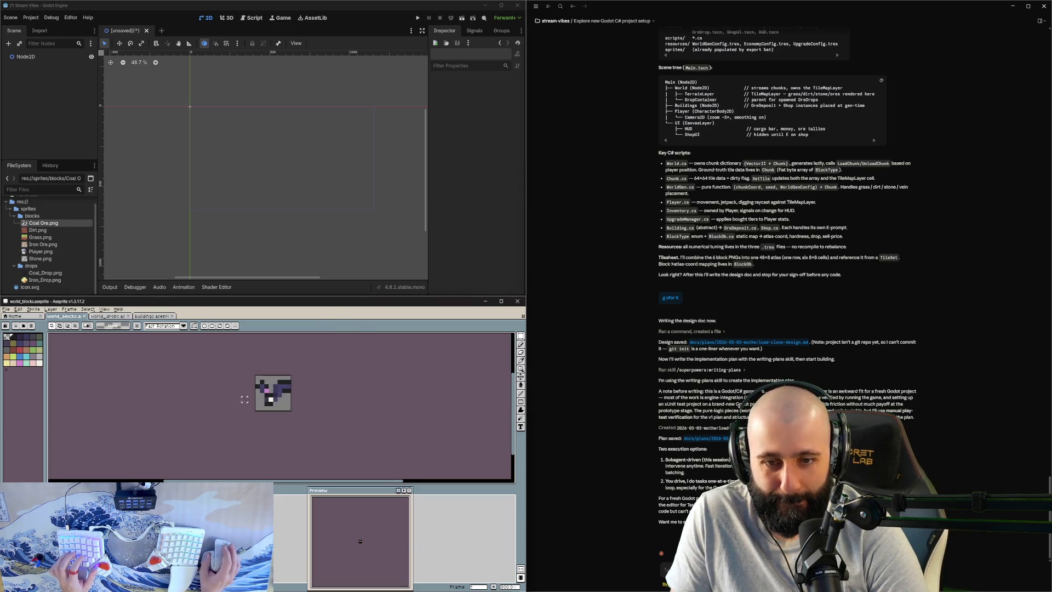
{"action": "key", "text": "alt+Tab"}
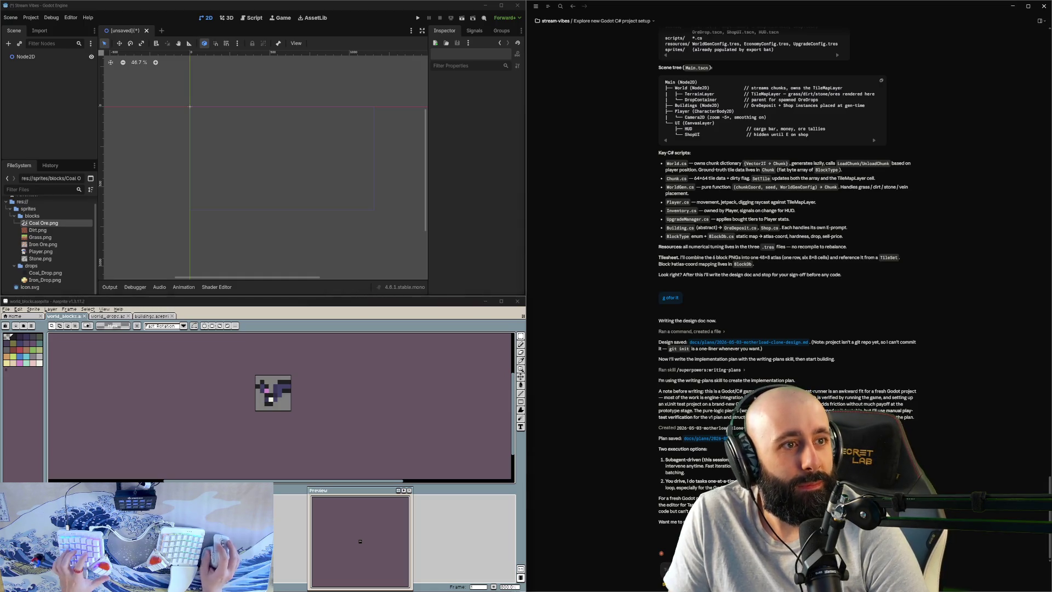
{"action": "key", "text": "super+shift+s"}
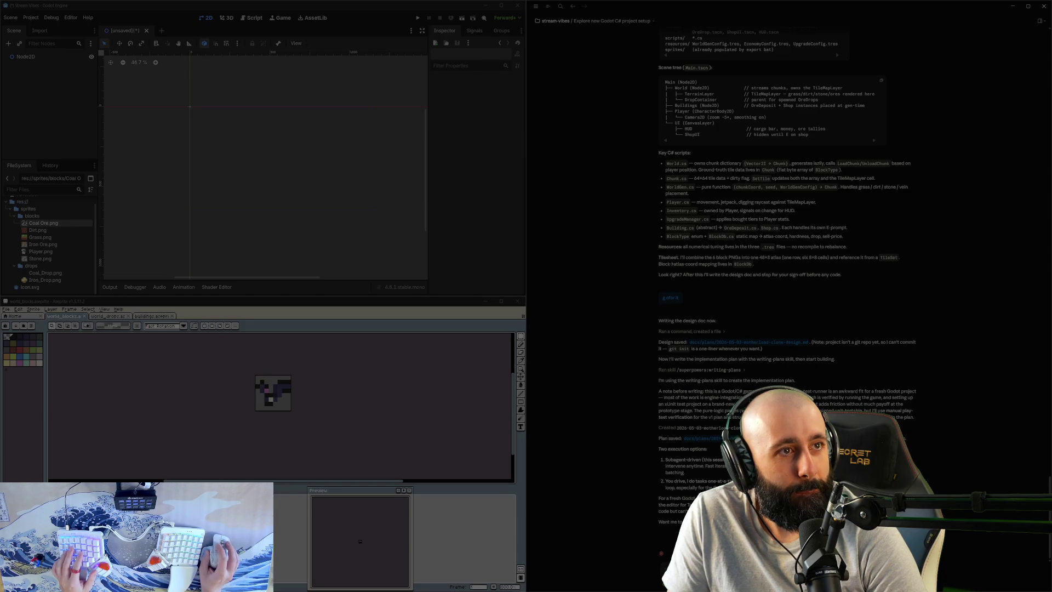
{"action": "key", "text": "Escape"}
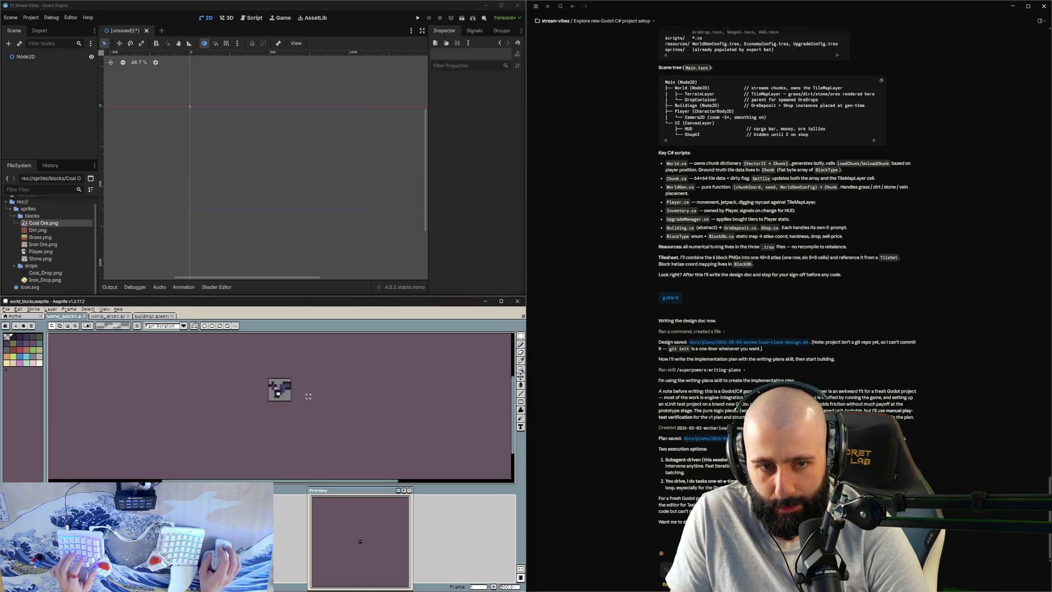
Step: Clear all pixels from the world_blocks tile with Delete
{"action": "scroll", "coordinate": [245, 392], "scroll_direction": "down", "scroll_amount": 4}
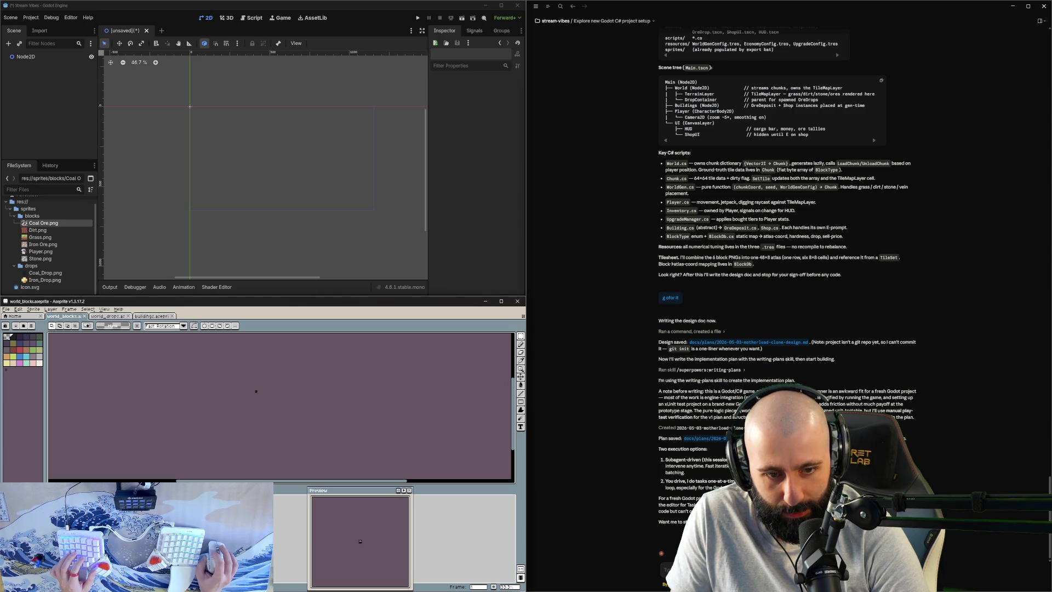
{"action": "scroll", "coordinate": [272, 386], "scroll_direction": "up", "scroll_amount": 3}
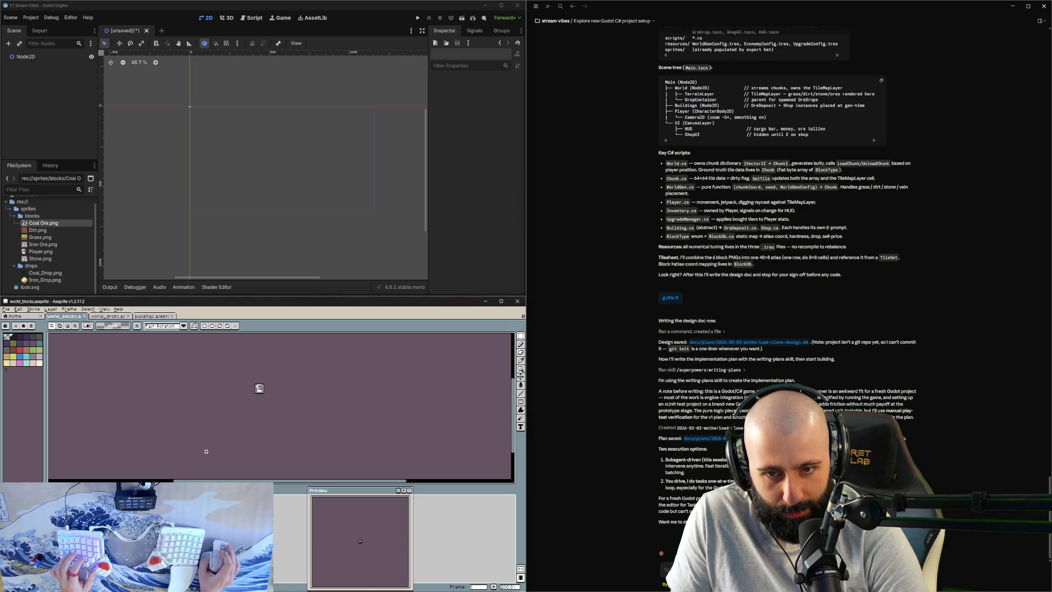
{"action": "key", "text": "Delete"}
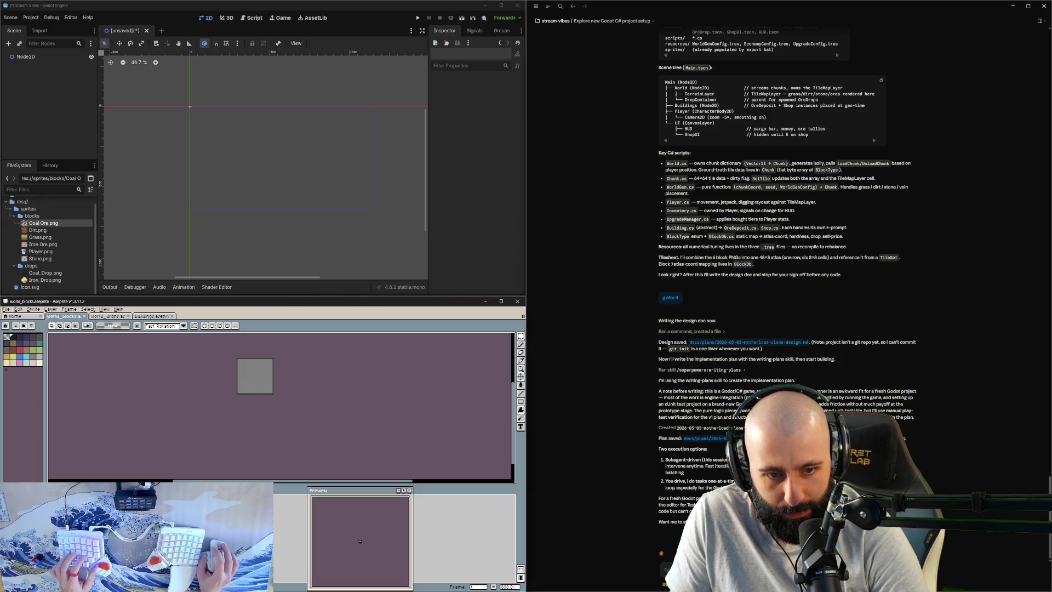
{"action": "scroll", "coordinate": [269, 397], "scroll_direction": "down", "scroll_amount": 2}
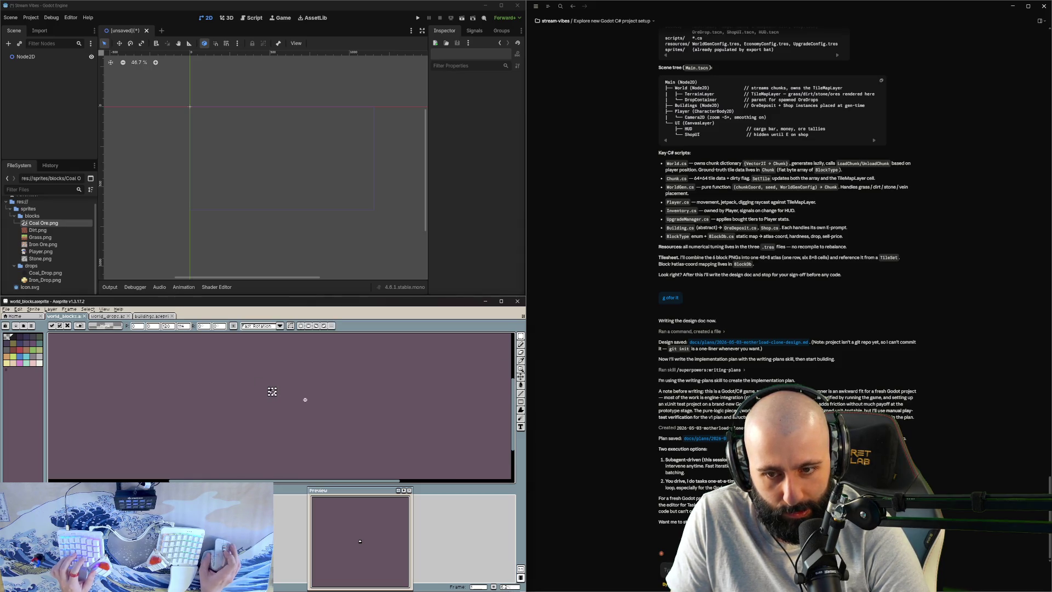
{"action": "mouse_move", "coordinate": [265, 383]}
{"action": "left_mouse_down"}
{"action": "mouse_move", "coordinate": [351, 446]}
{"action": "mouse_move", "coordinate": [335, 447]}
{"action": "mouse_move", "coordinate": [274, 400]}
{"action": "left_mouse_up"}
{"action": "key", "text": "ctrl+v"}
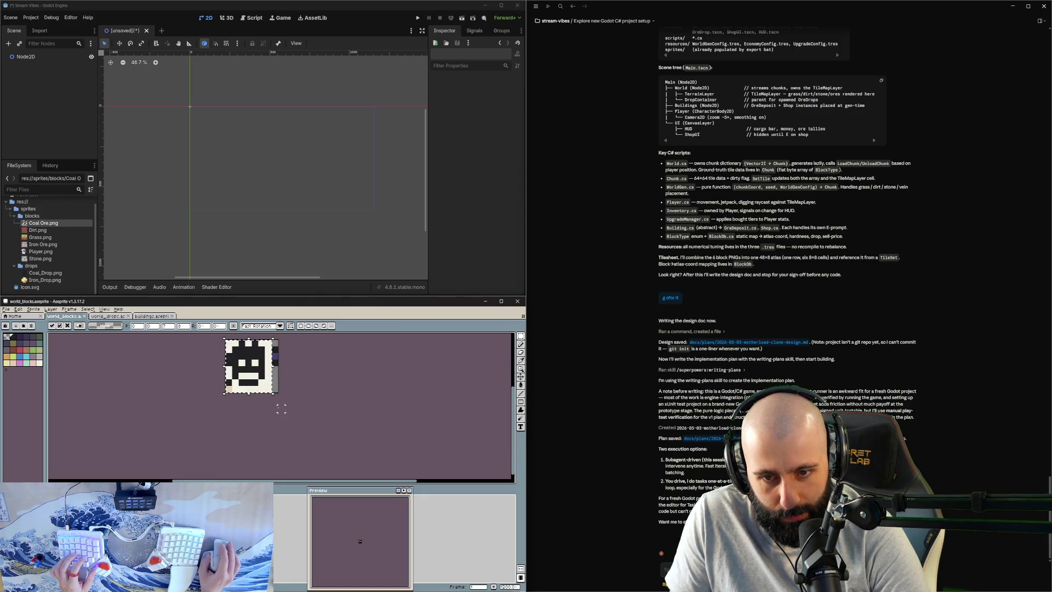
{"action": "left_click_drag", "start_coordinate": [289, 404], "coordinate": [284, 402]}
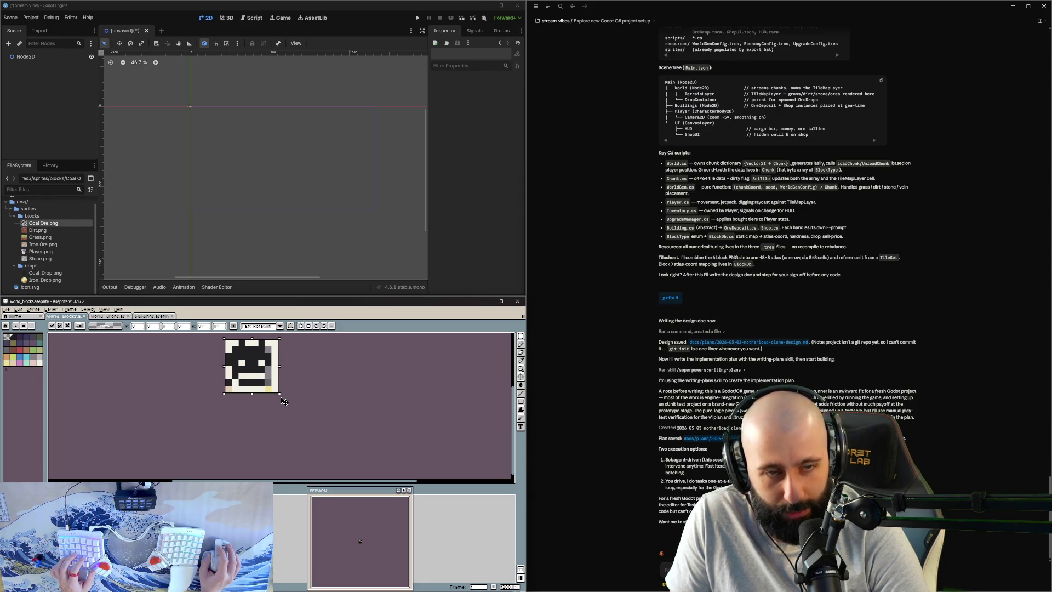
{"action": "scroll", "coordinate": [283, 402], "scroll_direction": "up", "scroll_amount": 3}
{"action": "scroll", "coordinate": [268, 399], "scroll_direction": "down", "scroll_amount": 2}
{"action": "key", "text": "ctrl+z"}
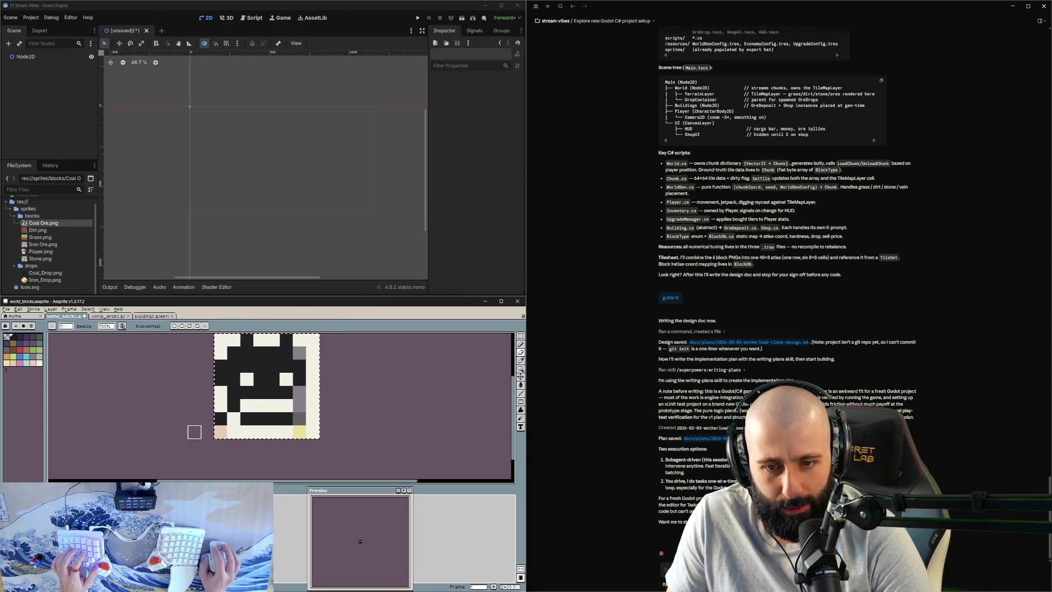
{"action": "key", "text": "ctrl+z"}
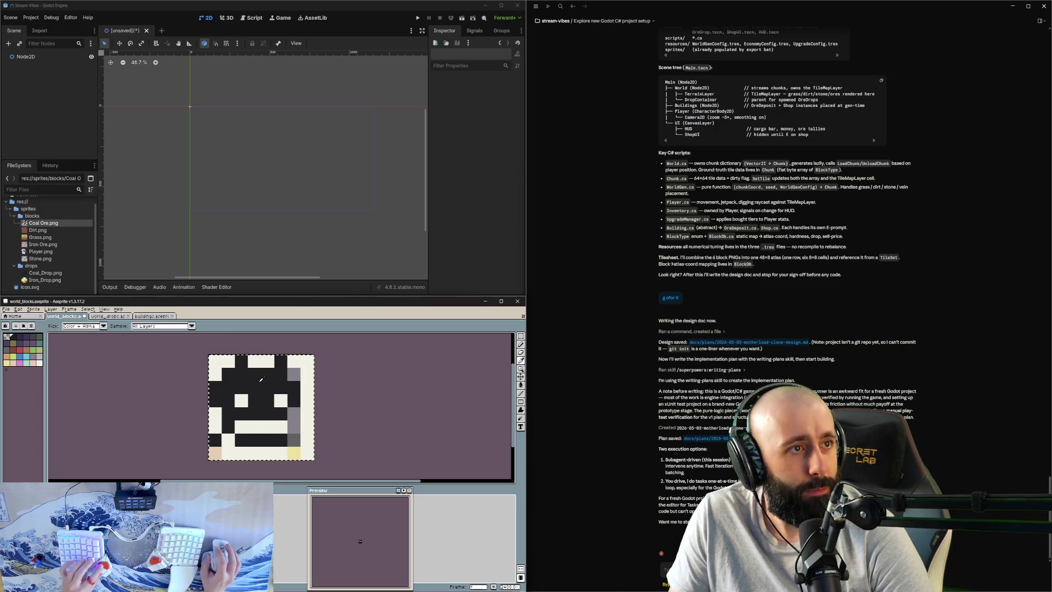
{"action": "key", "text": "ctrl+z"}
{"action": "key", "text": "ctrl+z"}
{"action": "key", "text": "ctrl+z"}
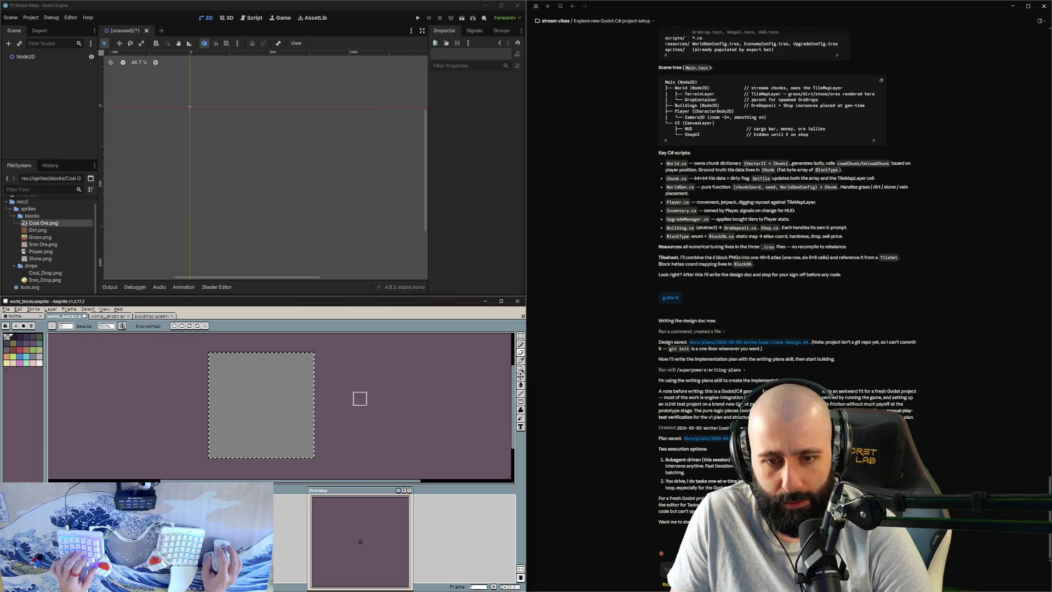
Step: Start the symmetric design by placing a dark pixel block on the tile, then switch to the Pencil
{"action": "key", "text": "e"}
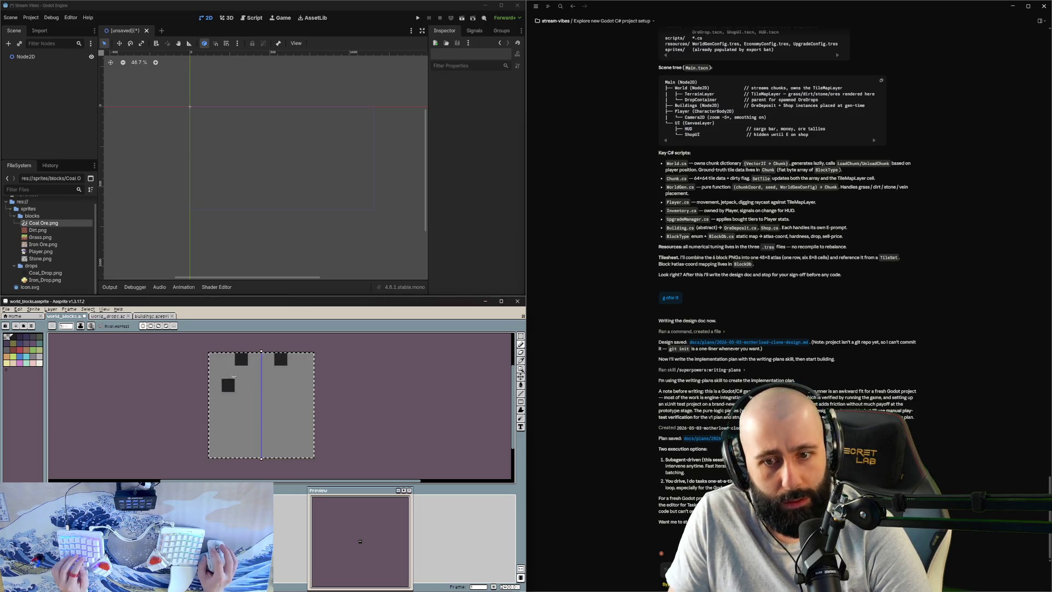
{"action": "left_click", "coordinate": [224, 393]}
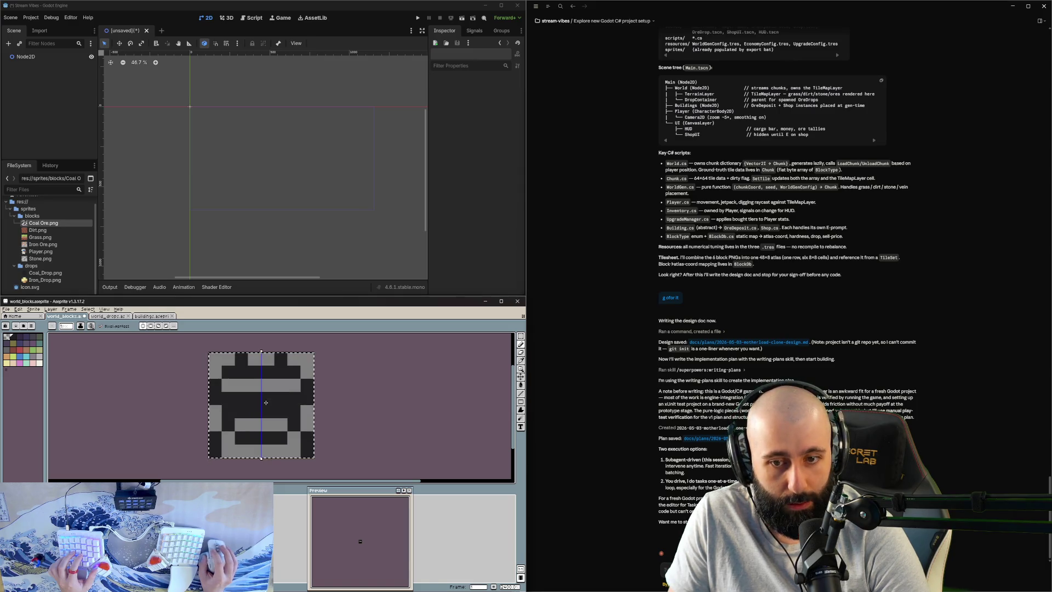
{"action": "scroll", "coordinate": [294, 427], "scroll_direction": "down", "scroll_amount": 1}
{"action": "key", "text": "b"}
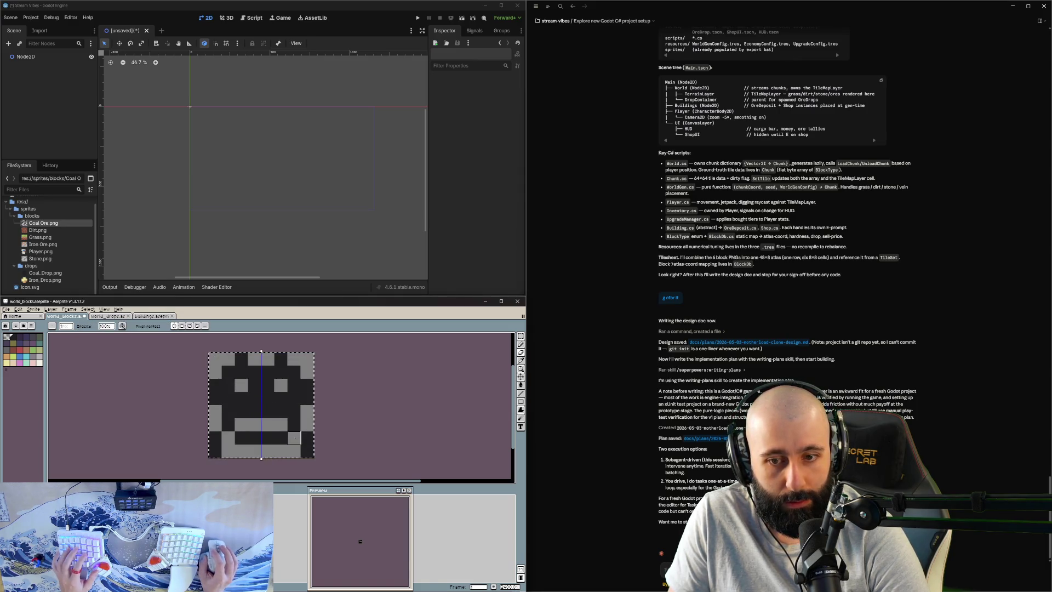
{"action": "scroll", "coordinate": [327, 425], "scroll_direction": "up", "scroll_amount": 2}
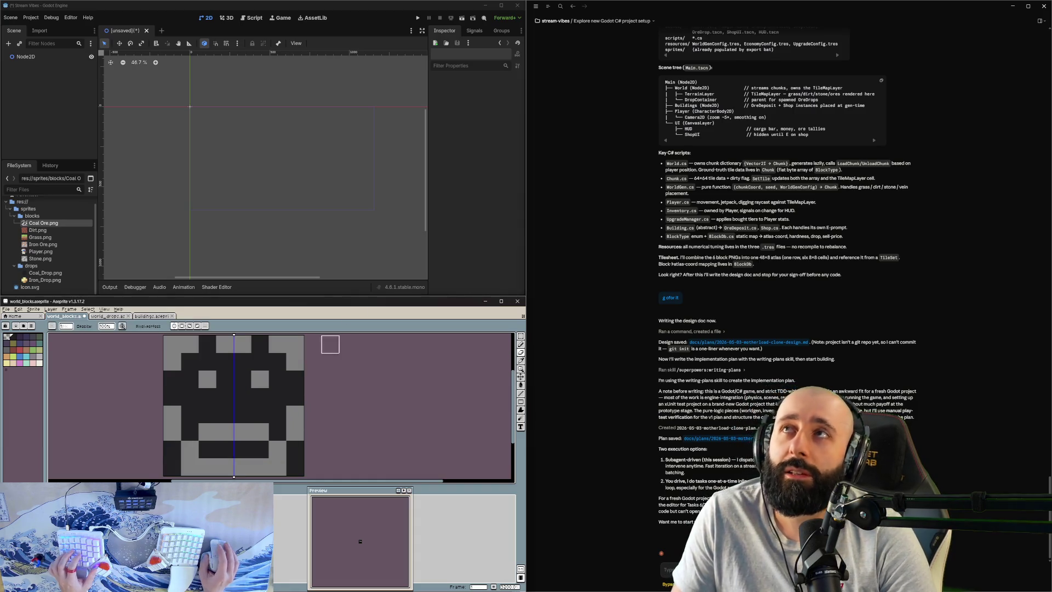
{"action": "scroll", "coordinate": [285, 385], "scroll_direction": "down", "scroll_amount": 1}
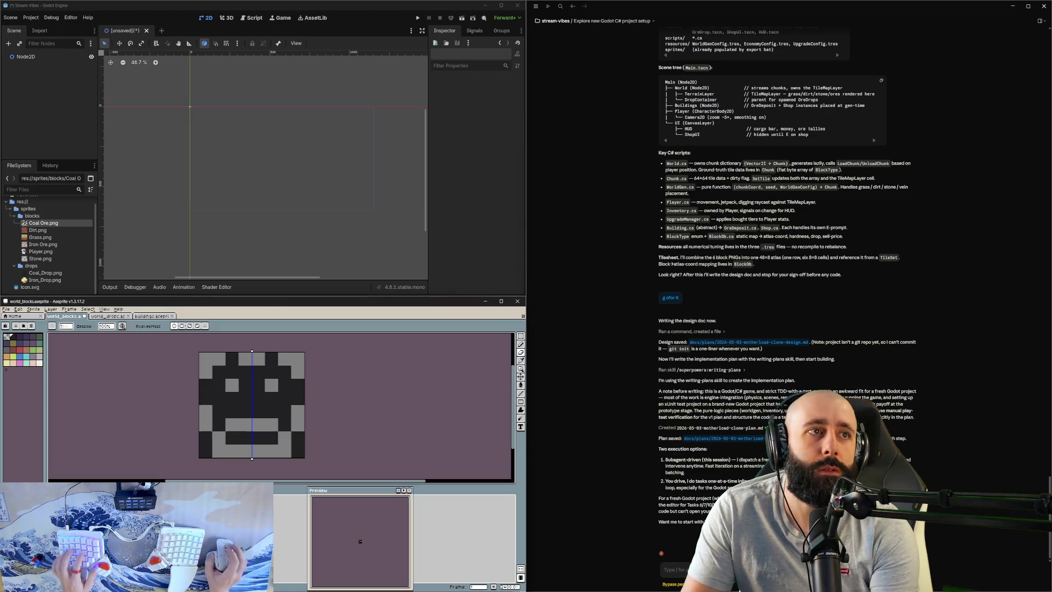
{"action": "key", "text": "alt+Tab"}
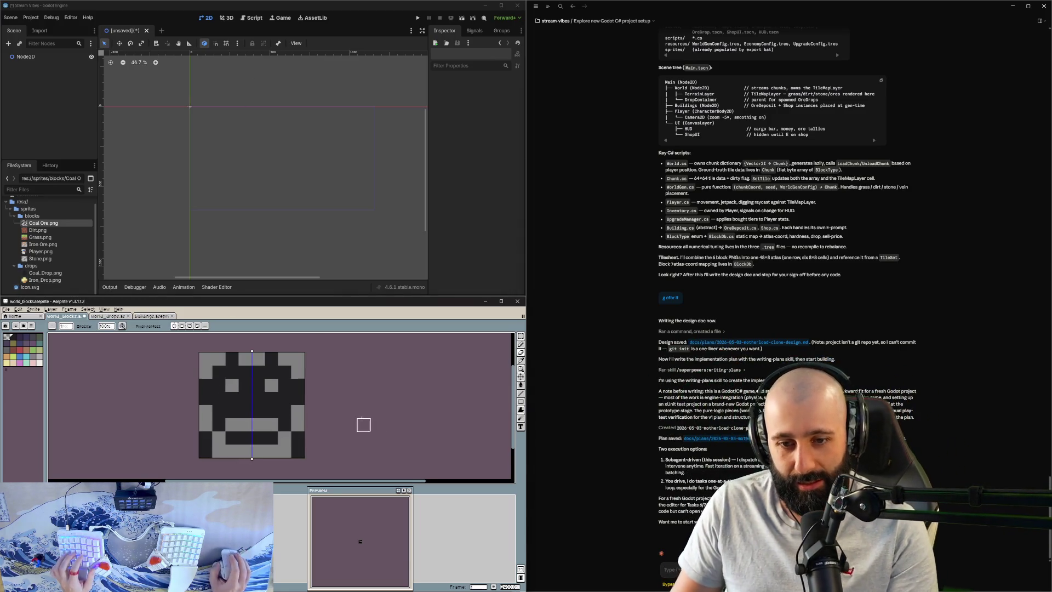
{"action": "left_click_drag", "start_coordinate": [363, 422], "coordinate": [372, 414]}
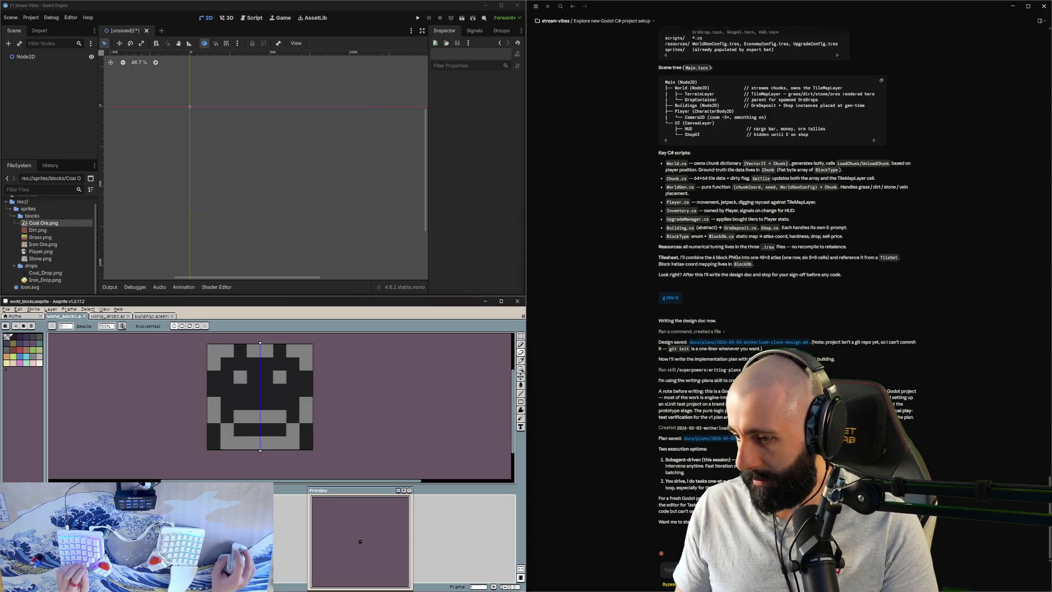
Step: Tell Claude Code to run the whole plan with subagents, adding buildings.aseprite to the sprite export
{"action": "left_click", "coordinate": [666, 570]}
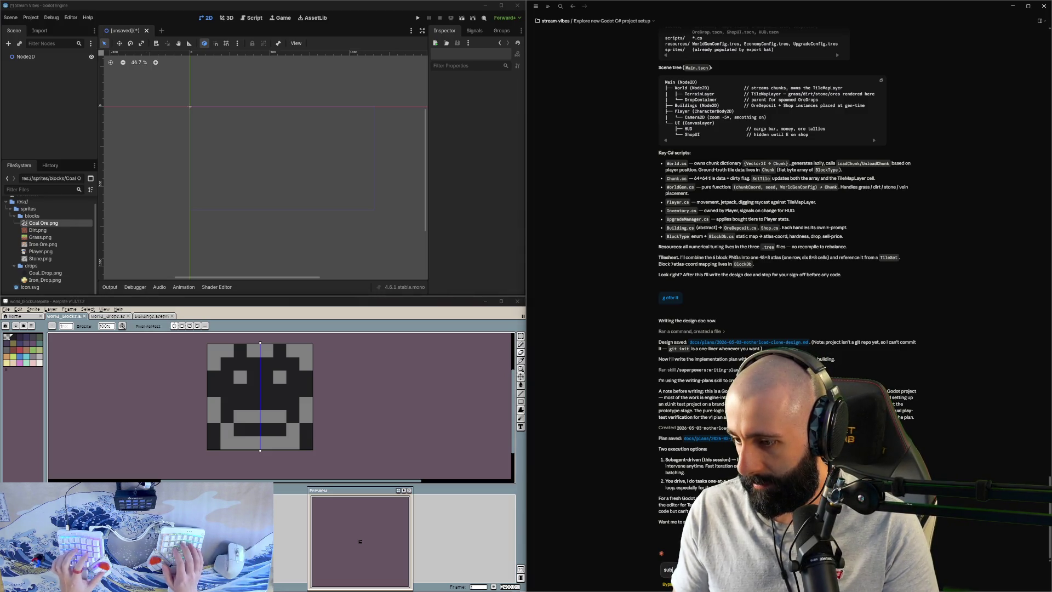
{"action": "type", "text": "a"}
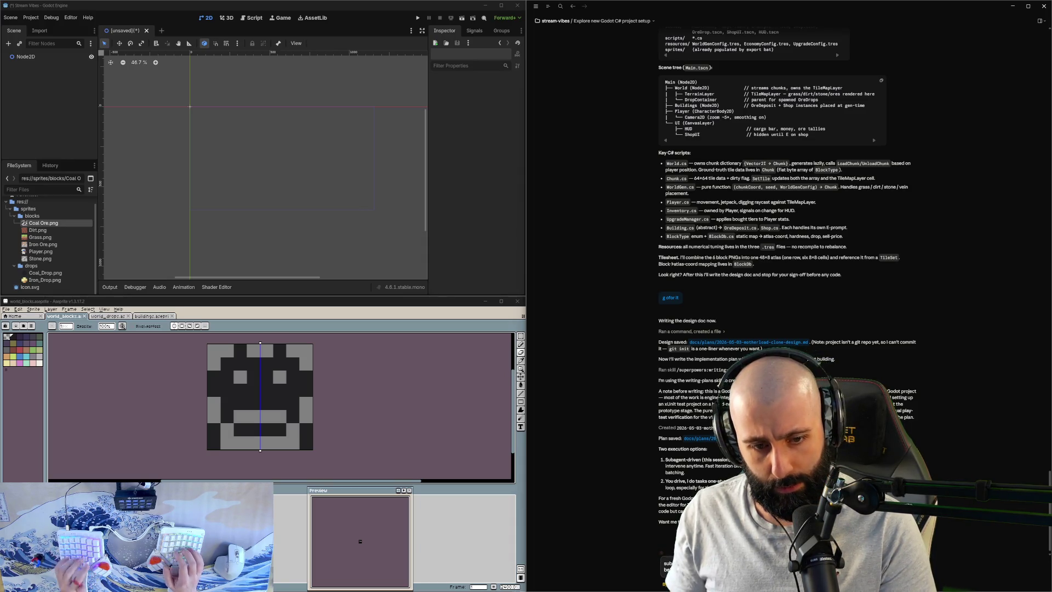
{"action": "key", "text": "Return"}
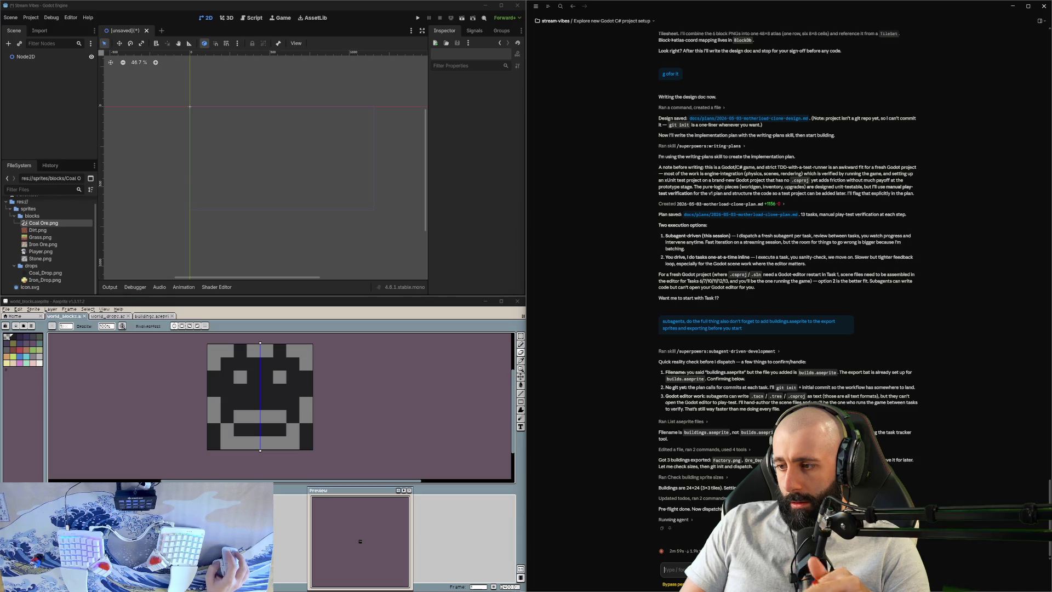
{"action": "type", "text": "might as wel"}
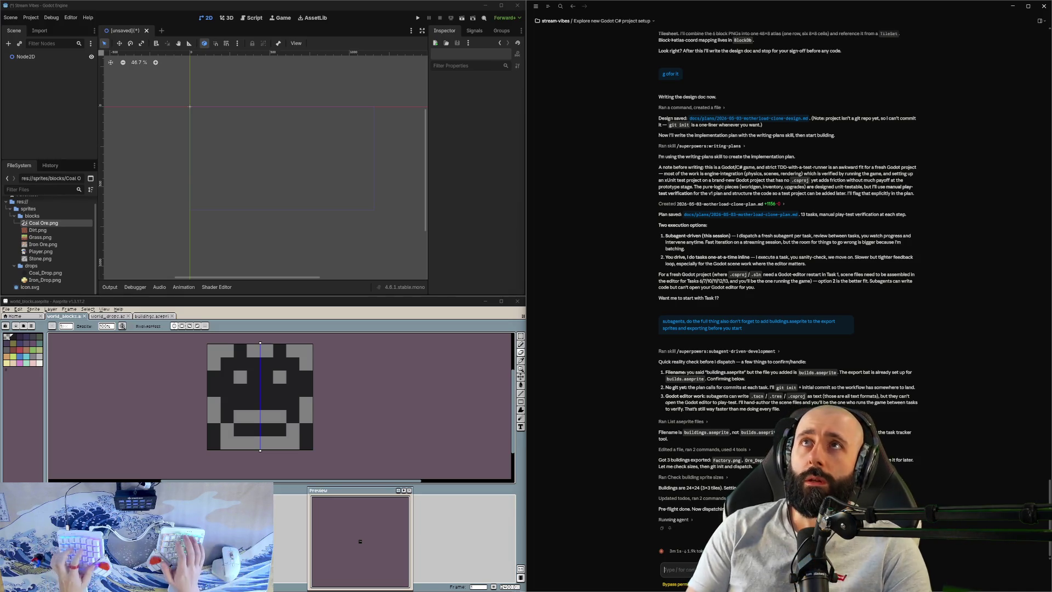
{"action": "type", "text": "l a"}
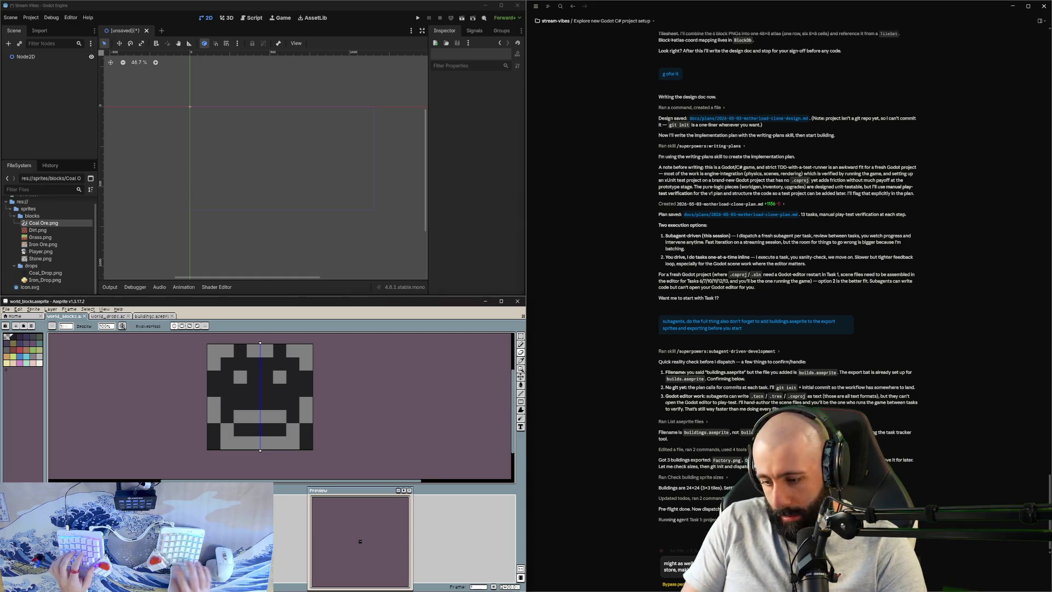
{"action": "left_click", "coordinate": [248, 407]}
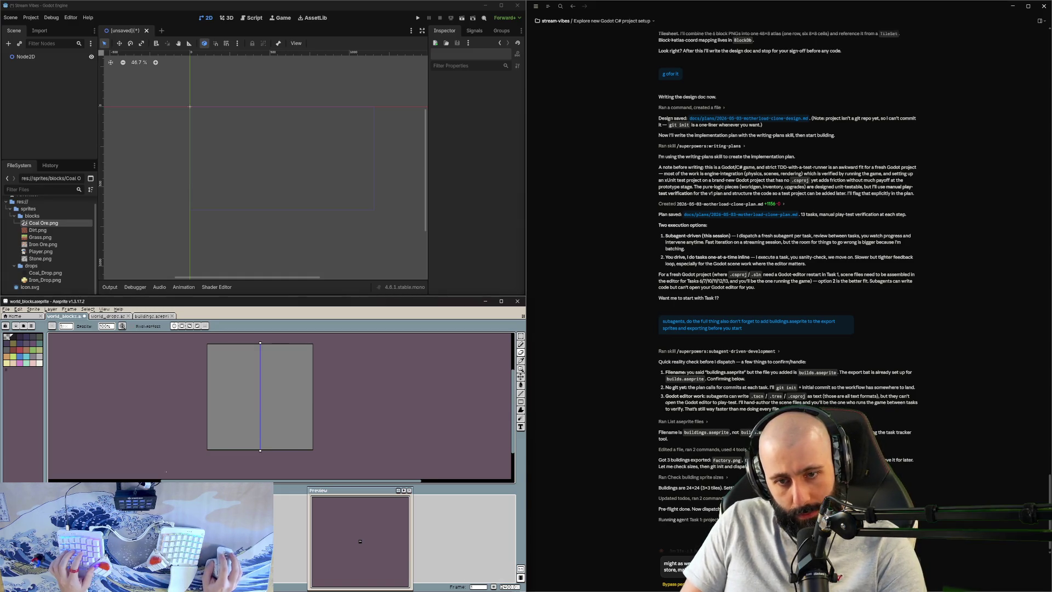
Step: Turn off symmetry and draw a dark stepped bar across the top with a vertical stroke forming a T
{"action": "mouse_move", "coordinate": [248, 407]}
{"action": "left_mouse_down"}
{"action": "mouse_move", "coordinate": [241, 390]}
{"action": "mouse_move", "coordinate": [258, 393]}
{"action": "left_mouse_up"}
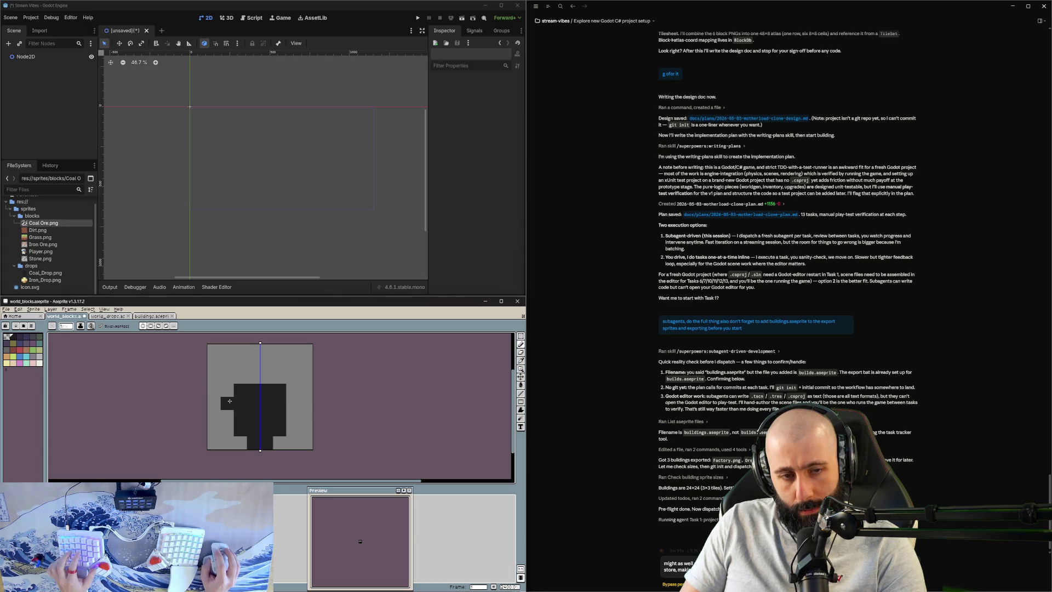
{"action": "key", "text": "ctrl+z"}
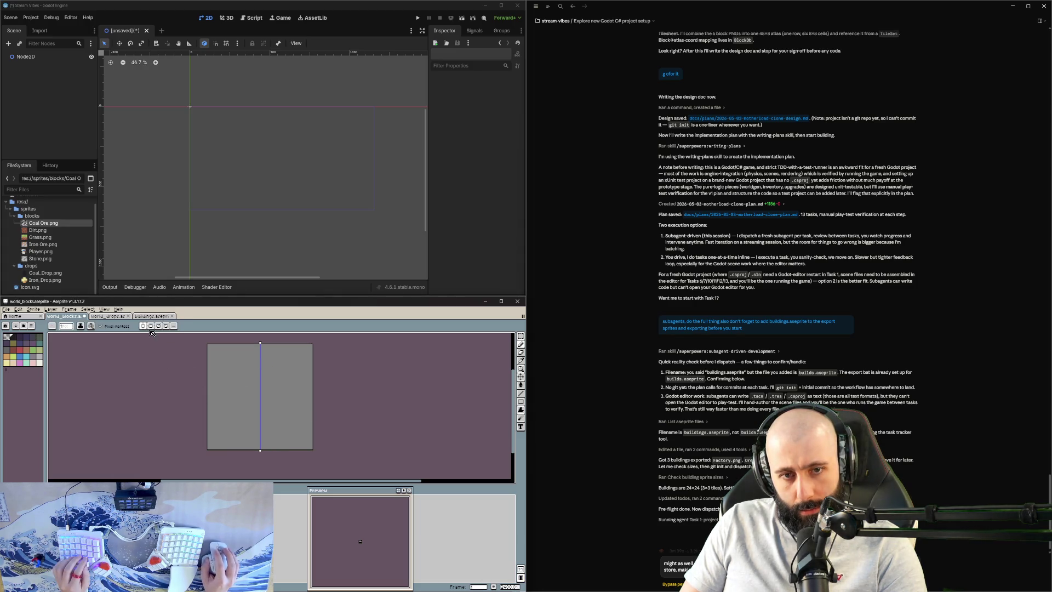
{"action": "left_click", "coordinate": [146, 327]}
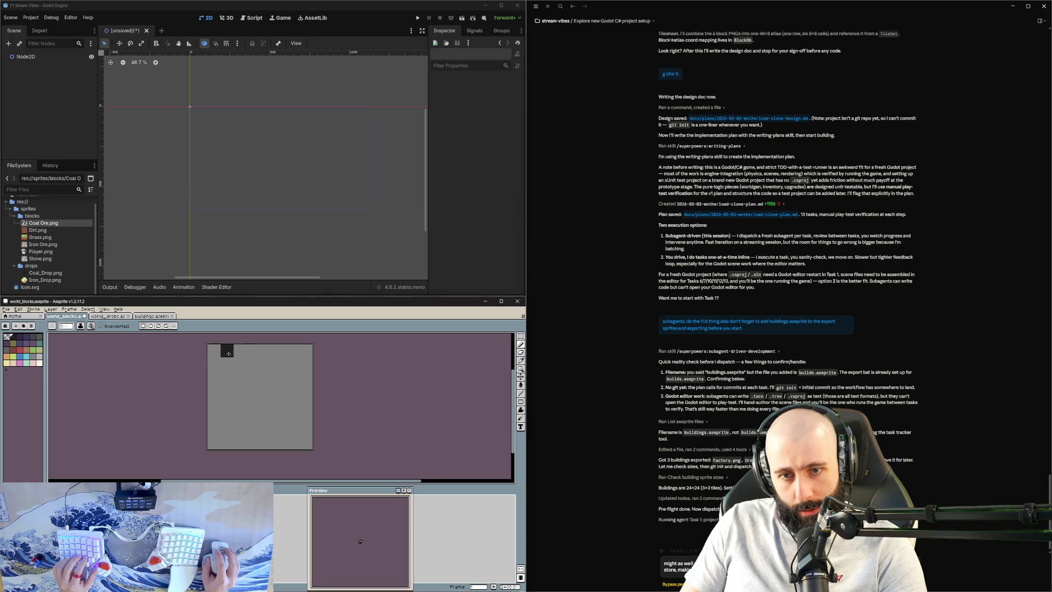
{"action": "left_click_drag", "start_coordinate": [236, 350], "coordinate": [302, 365]}
{"action": "key", "text": "ctrl+z"}
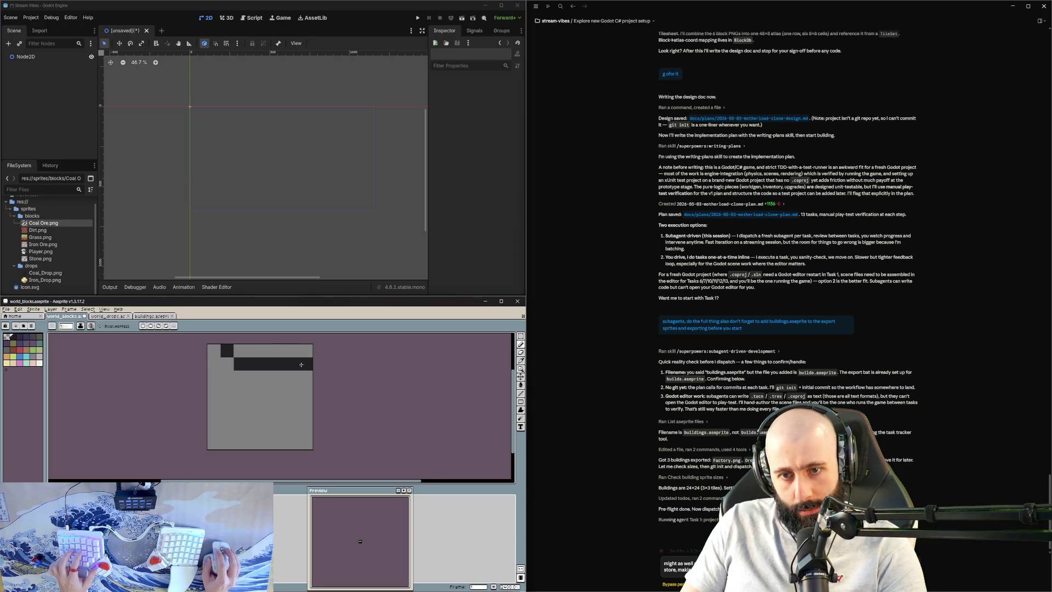
{"action": "key", "text": "ctrl+z"}
{"action": "mouse_move", "coordinate": [227, 351]}
{"action": "left_mouse_down"}
{"action": "mouse_move", "coordinate": [307, 364]}
{"action": "mouse_move", "coordinate": [267, 366]}
{"action": "left_mouse_up"}
{"action": "key", "text": "ctrl+z"}
{"action": "key", "text": "ctrl+z"}
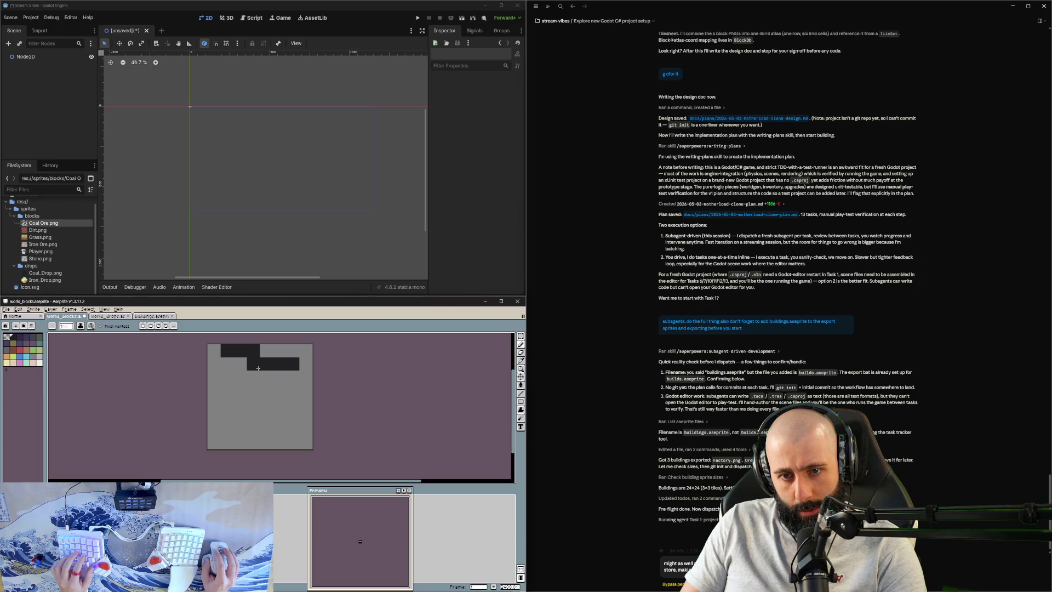
{"action": "mouse_move", "coordinate": [252, 362]}
{"action": "left_mouse_down"}
{"action": "mouse_move", "coordinate": [253, 404]}
{"action": "mouse_move", "coordinate": [293, 377]}
{"action": "left_mouse_up"}
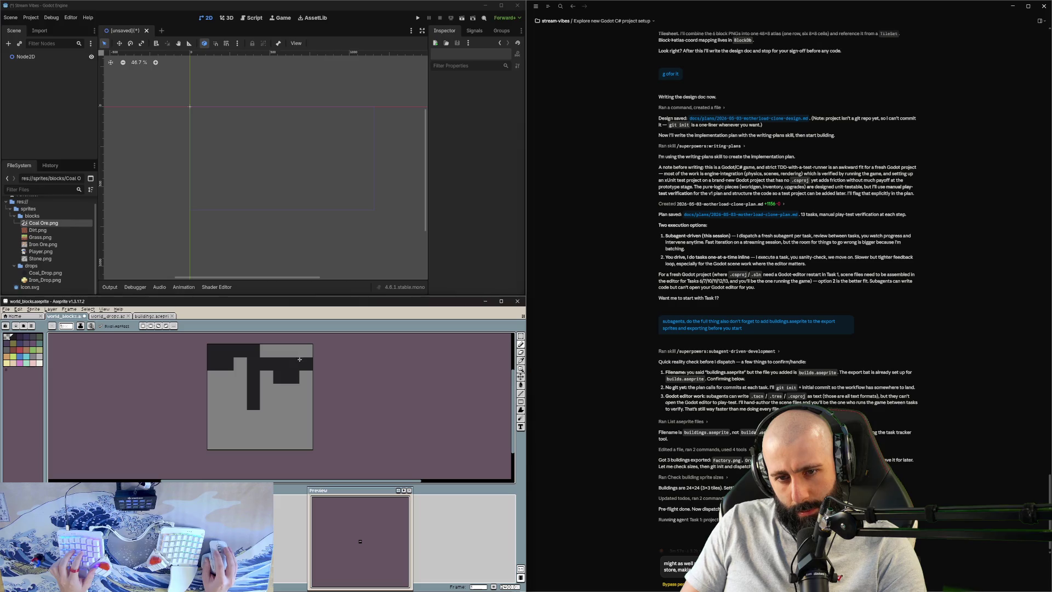
Step: Try erasing and adding dark pixels in the lower part, reverting both changes
{"action": "scroll", "coordinate": [306, 381], "scroll_direction": "down", "scroll_amount": 2}
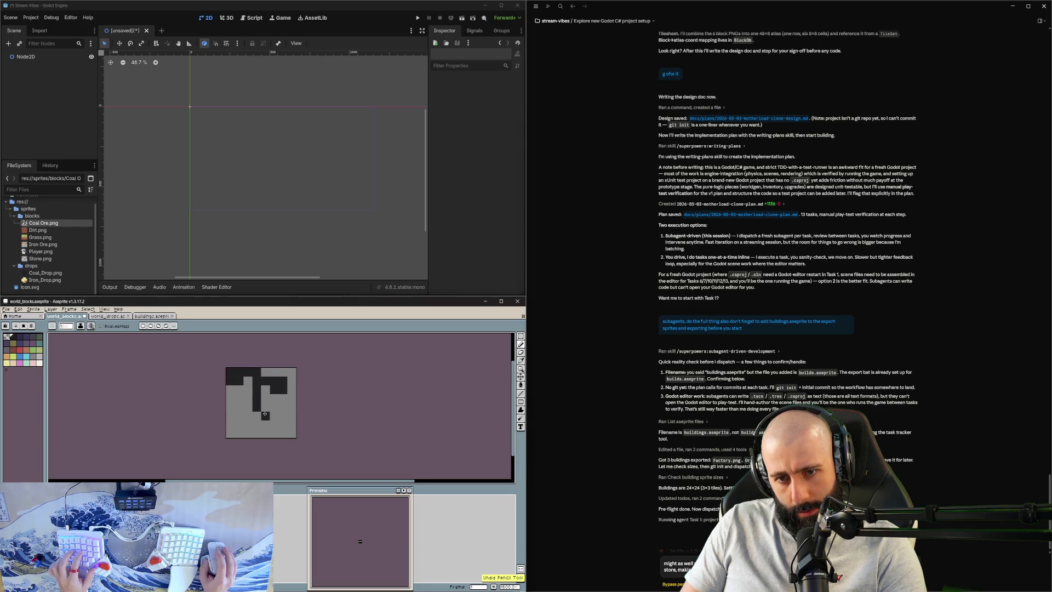
{"action": "scroll", "coordinate": [272, 427], "scroll_direction": "down", "scroll_amount": 1}
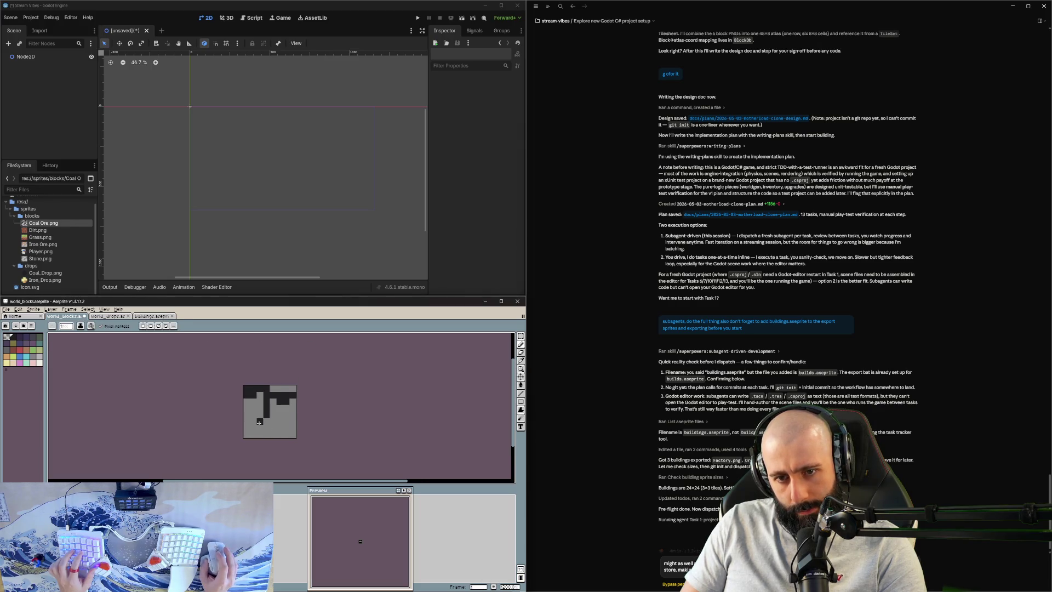
{"action": "key", "text": "e"}
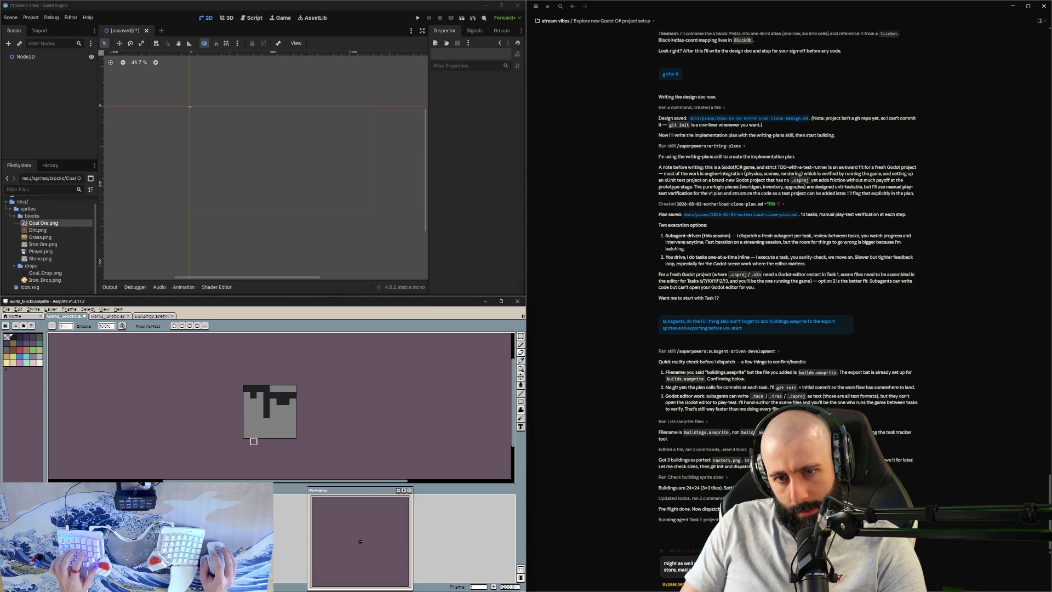
{"action": "key", "text": "ctrl+z"}
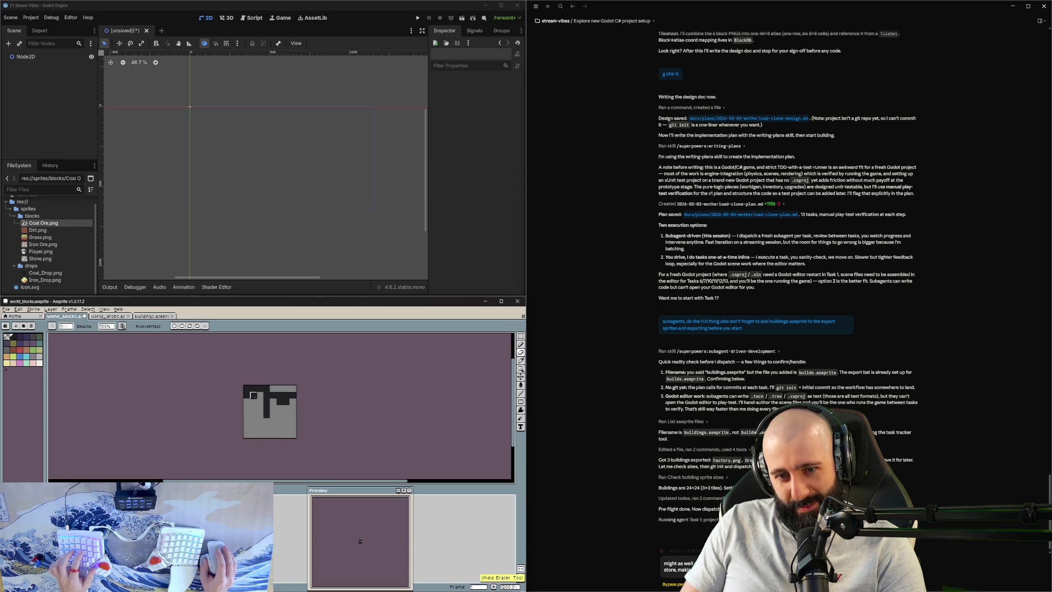
{"action": "scroll", "coordinate": [236, 389], "scroll_direction": "up", "scroll_amount": 1}
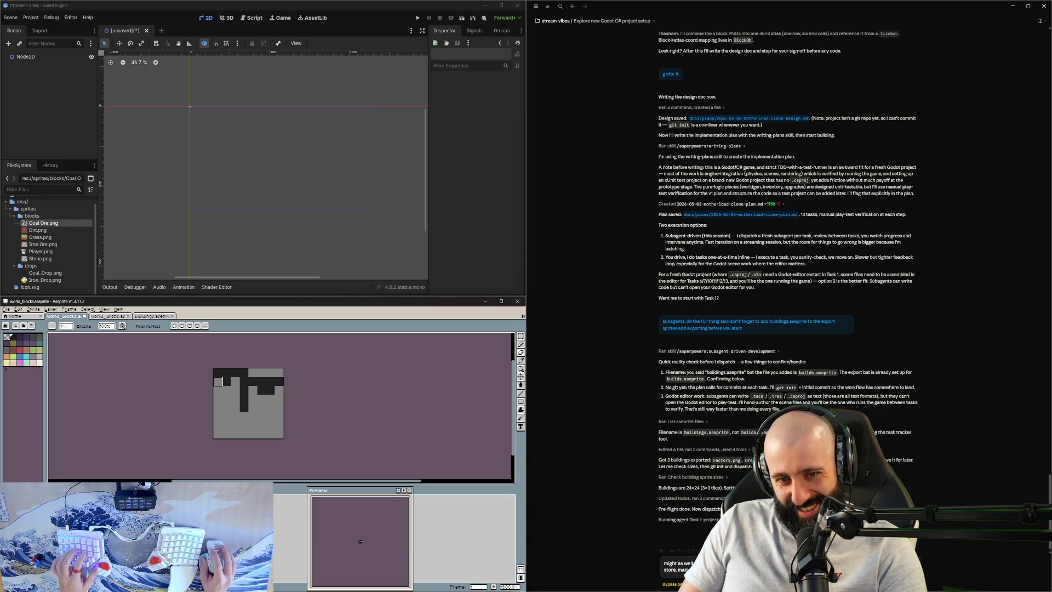
{"action": "scroll", "coordinate": [241, 413], "scroll_direction": "up", "scroll_amount": 1}
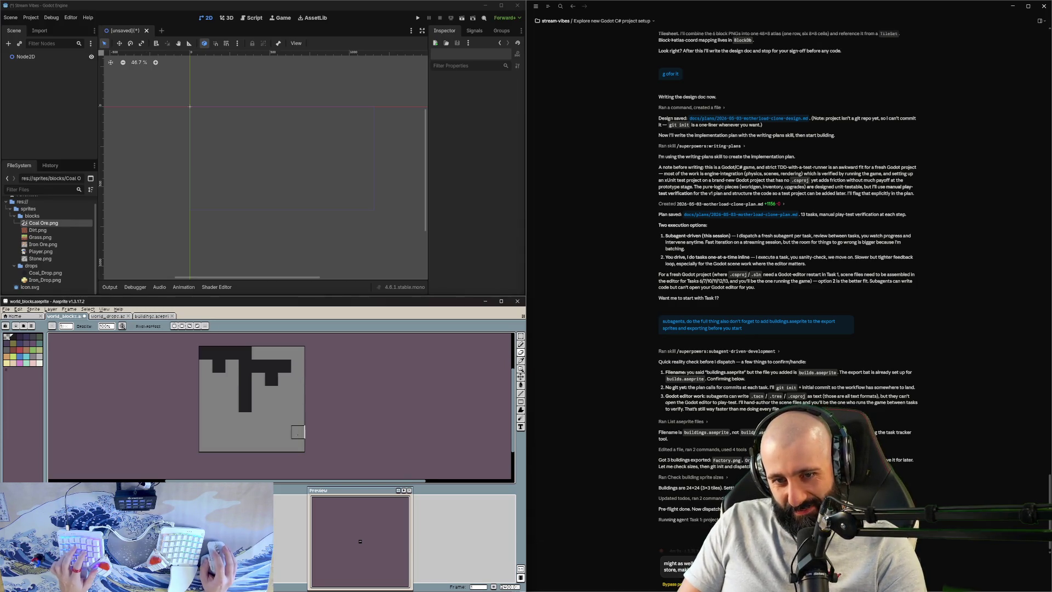
{"action": "scroll", "coordinate": [298, 432], "scroll_direction": "down", "scroll_amount": 1}
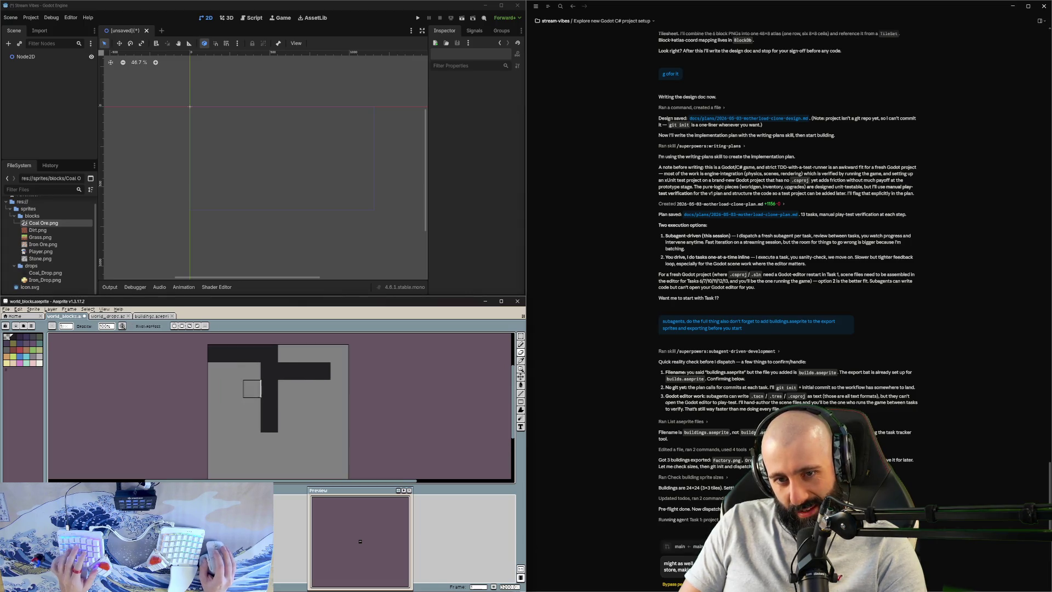
{"action": "scroll", "coordinate": [252, 391], "scroll_direction": "up", "scroll_amount": 2}
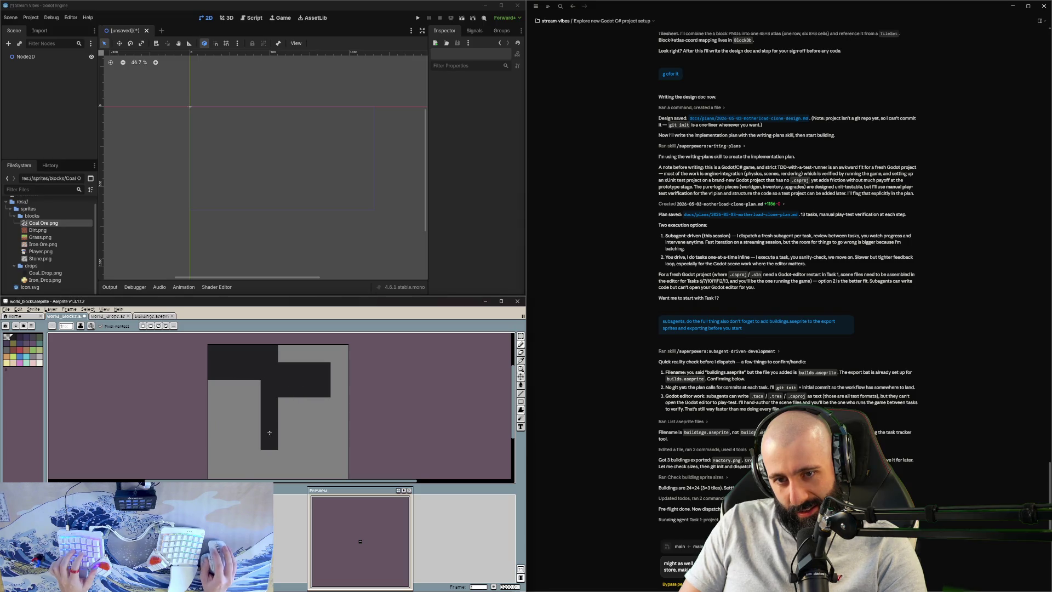
{"action": "scroll", "coordinate": [260, 435], "scroll_direction": "down", "scroll_amount": 2}
{"action": "left_click_drag", "start_coordinate": [254, 445], "coordinate": [259, 438]}
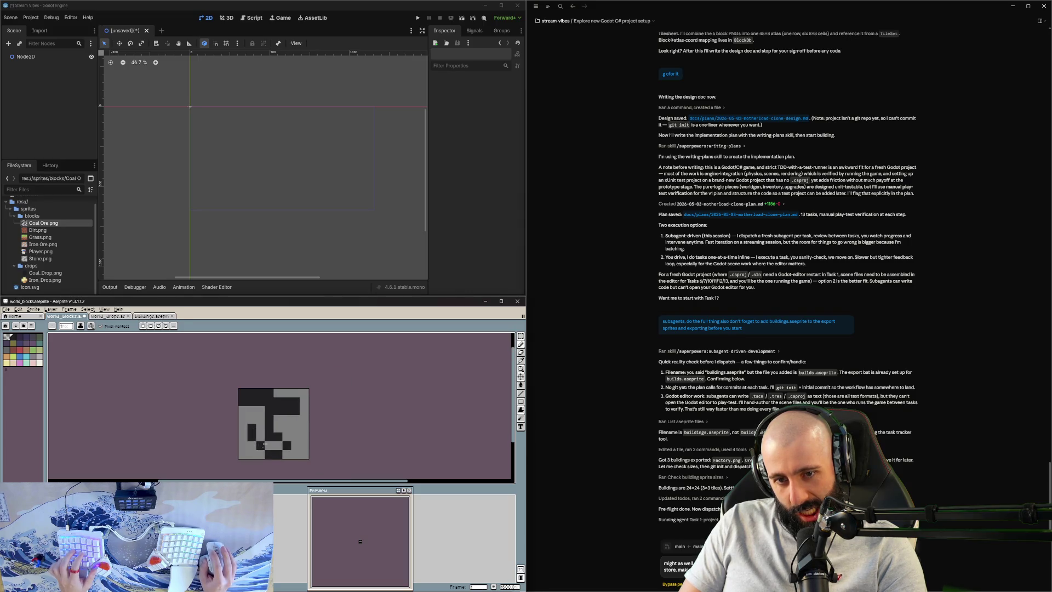
{"action": "key", "text": "ctrl+z"}
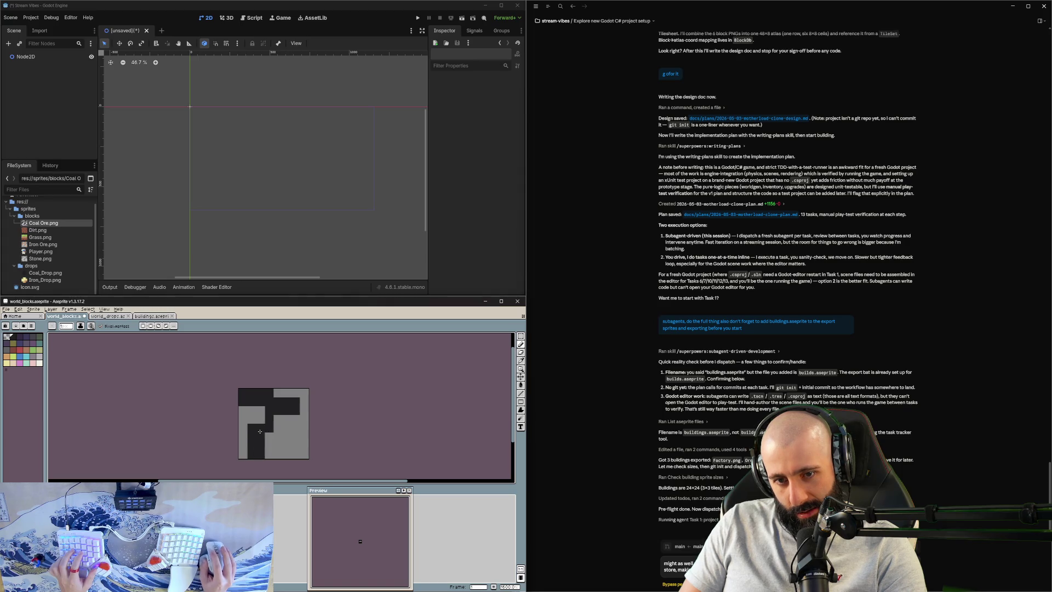
Step: Draw a dark column down the lower section, turn stray pixels grey, and erase a dark trail
{"action": "scroll", "coordinate": [279, 449], "scroll_direction": "up", "scroll_amount": 1}
{"action": "mouse_move", "coordinate": [290, 430]}
{"action": "left_mouse_down"}
{"action": "mouse_move", "coordinate": [291, 416]}
{"action": "mouse_move", "coordinate": [291, 463]}
{"action": "left_mouse_up"}
{"action": "right_click", "coordinate": [237, 457]}
{"action": "right_click", "coordinate": [290, 457]}
{"action": "scroll", "coordinate": [307, 428], "scroll_direction": "up", "scroll_amount": 1}
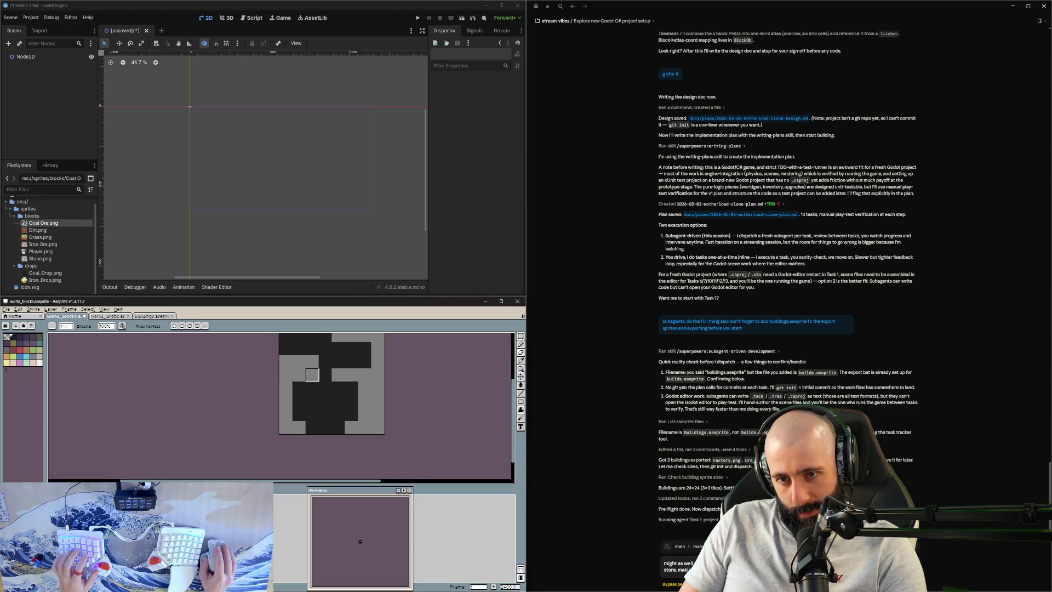
{"action": "scroll", "coordinate": [310, 386], "scroll_direction": "down", "scroll_amount": 1}
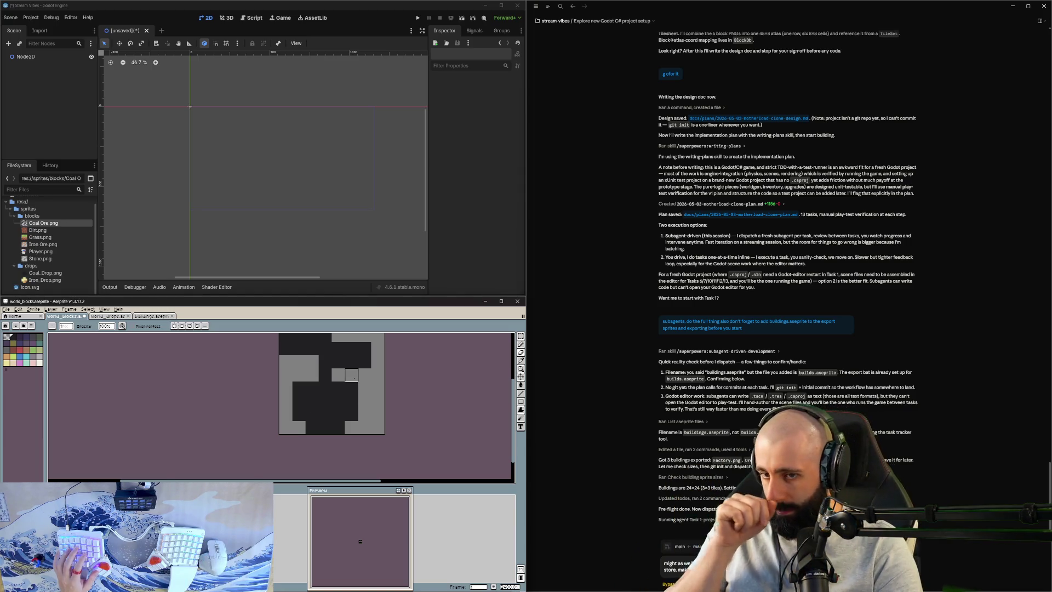
{"action": "key", "text": "e"}
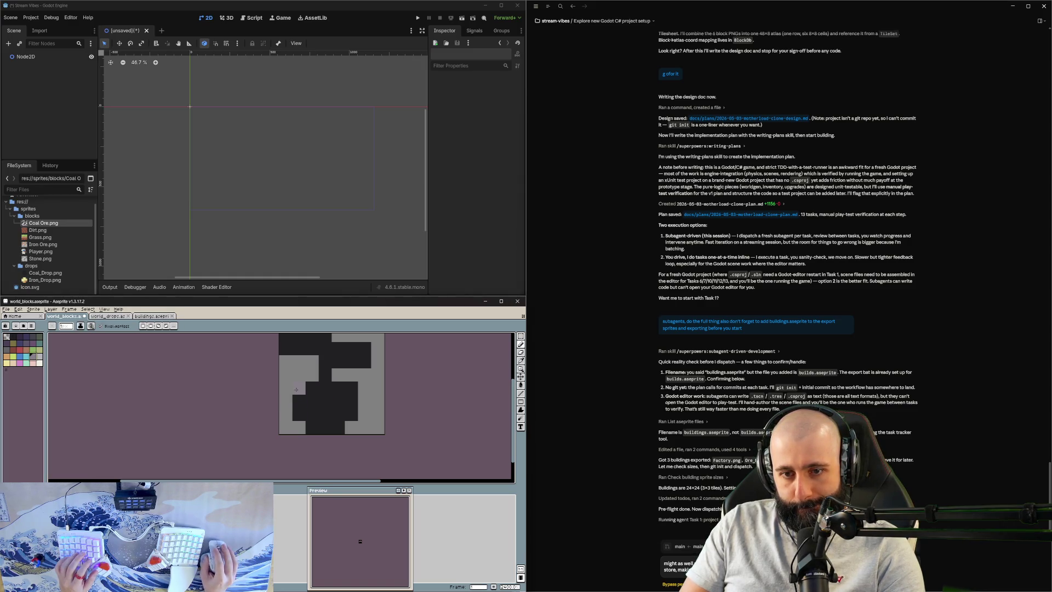
{"action": "mouse_move", "coordinate": [296, 389]}
{"action": "left_mouse_down"}
{"action": "mouse_move", "coordinate": [310, 414]}
{"action": "mouse_move", "coordinate": [325, 414]}
{"action": "left_mouse_up"}
{"action": "key", "text": "ctrl+z"}
{"action": "key", "text": "ctrl+z"}
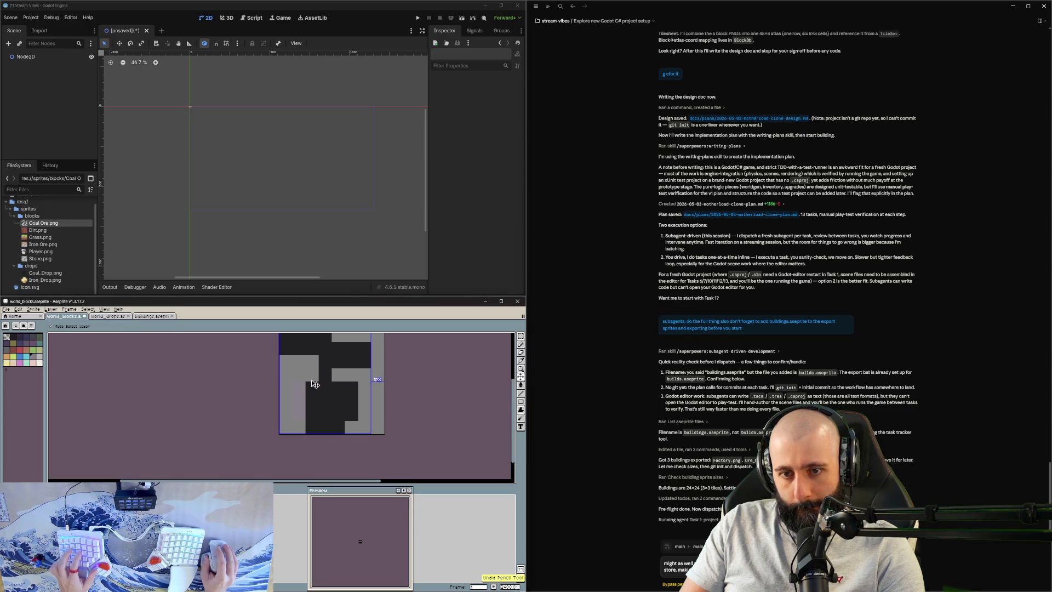
Step: Erase cells along the top row, restoring the dark notch and the top-left pixel
{"action": "scroll", "coordinate": [321, 394], "scroll_direction": "up", "scroll_amount": 1}
{"action": "mouse_move", "coordinate": [299, 356]}
{"action": "left_mouse_down"}
{"action": "mouse_move", "coordinate": [285, 356]}
{"action": "mouse_move", "coordinate": [364, 370]}
{"action": "mouse_move", "coordinate": [337, 382]}
{"action": "left_mouse_up"}
{"action": "key", "text": "ctrl+z"}
{"action": "key", "text": "ctrl+z"}
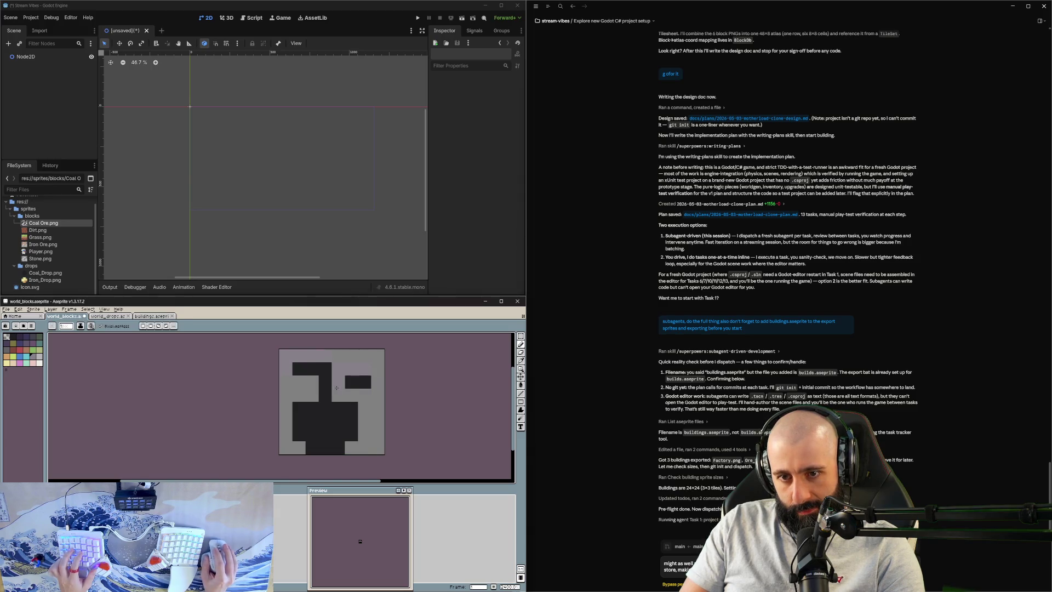
{"action": "key", "text": "ctrl+z"}
{"action": "left_click", "coordinate": [370, 373]}
{"action": "scroll", "coordinate": [341, 429], "scroll_direction": "down", "scroll_amount": 1}
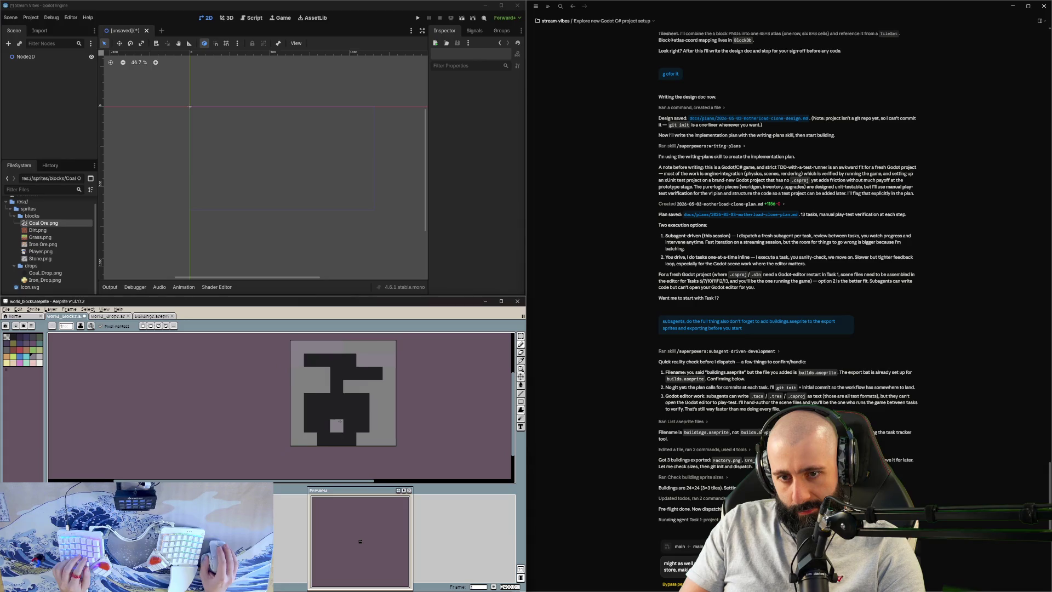
{"action": "left_click", "coordinate": [325, 424]}
{"action": "key", "text": "ctrl+z"}
{"action": "key", "text": "ctrl+z"}
{"action": "key", "text": "ctrl+z"}
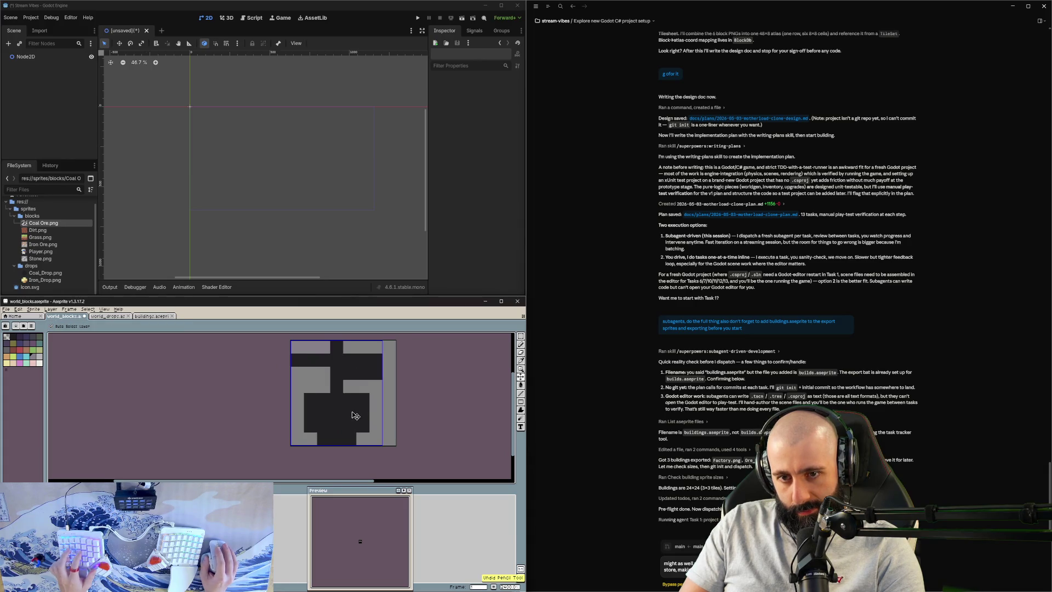
{"action": "key", "text": "ctrl+z"}
Step: Darken one light pixel in the sprite and pick the light grey swatch
{"action": "left_click", "coordinate": [308, 404]}
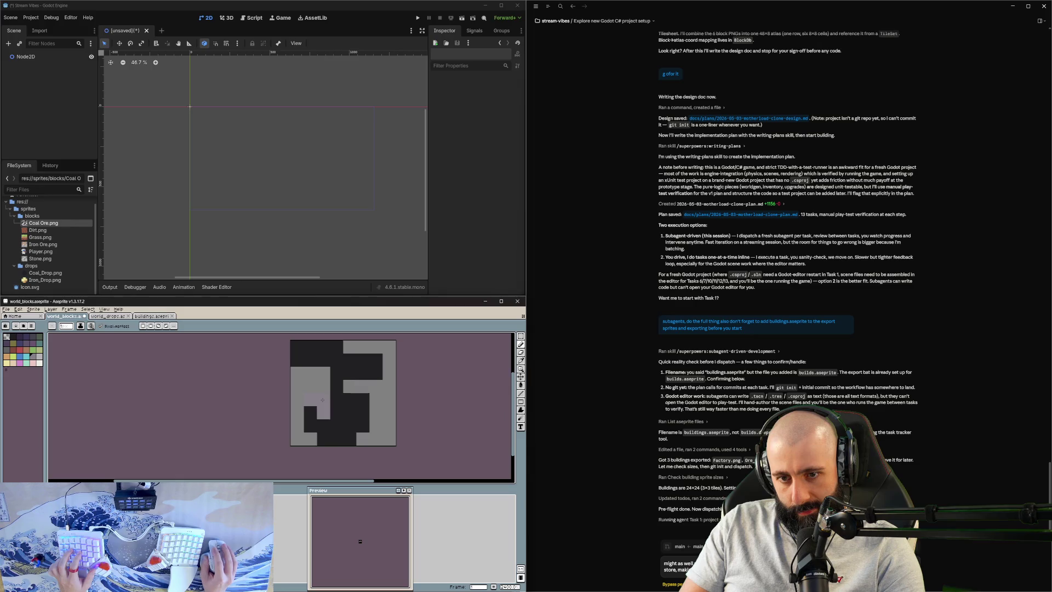
{"action": "key", "text": "ctrl+z"}
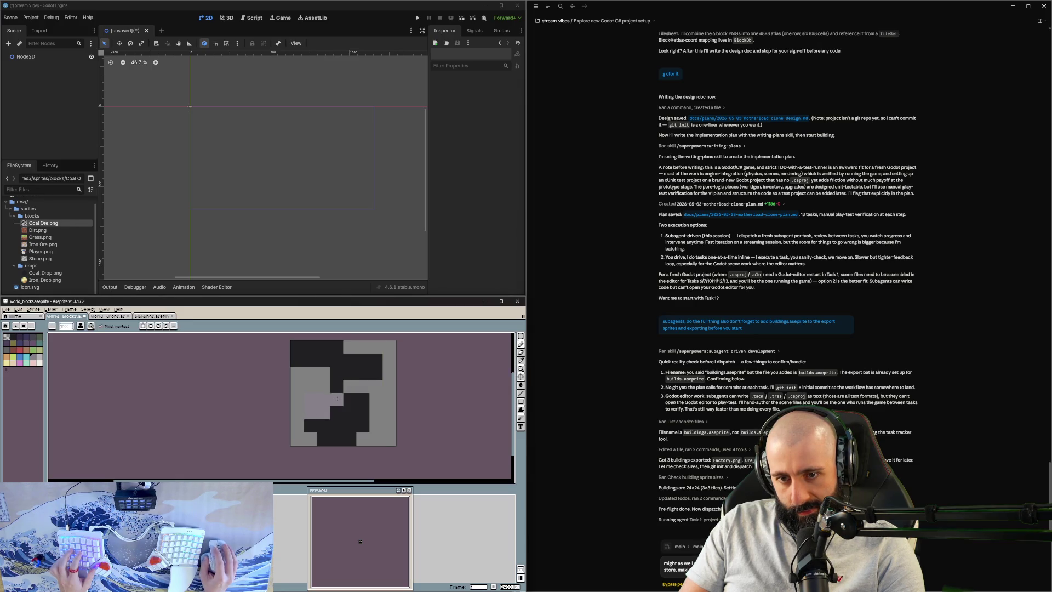
{"action": "left_click", "coordinate": [339, 409]}
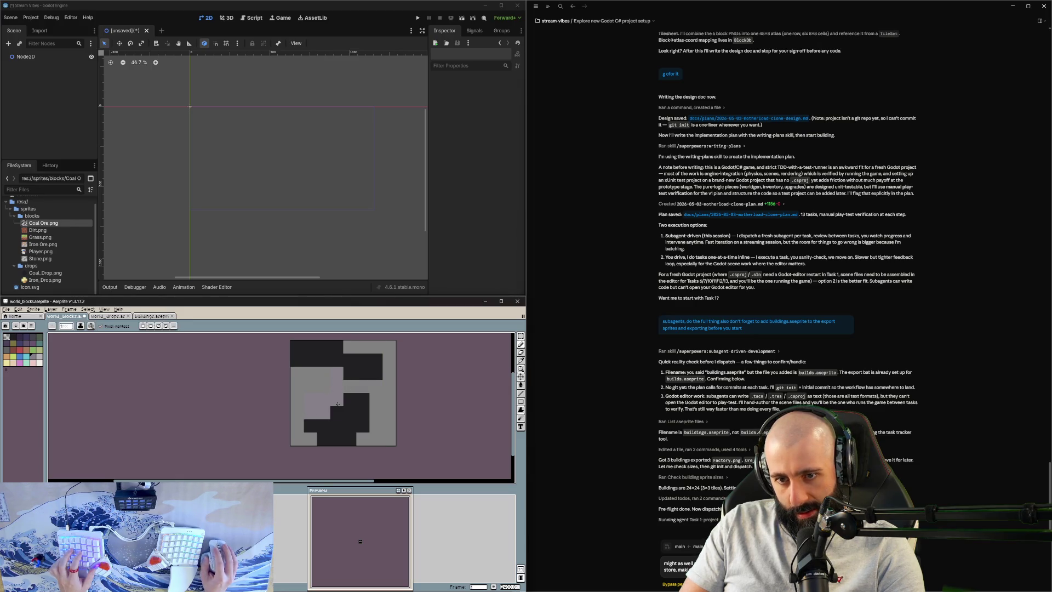
{"action": "scroll", "coordinate": [371, 412], "scroll_direction": "down", "scroll_amount": 1}
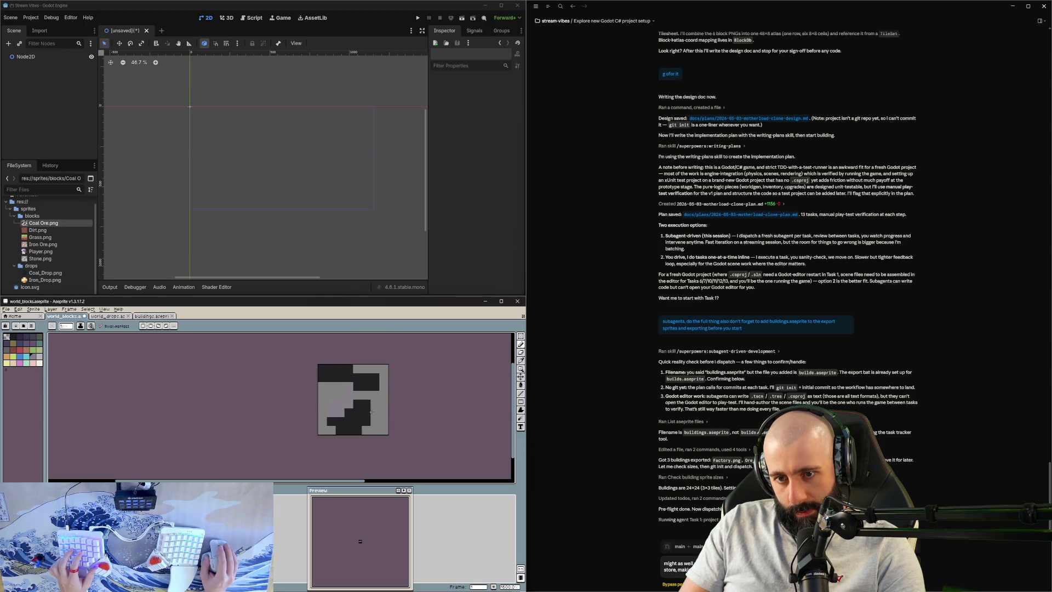
{"action": "left_click", "coordinate": [40, 360]}
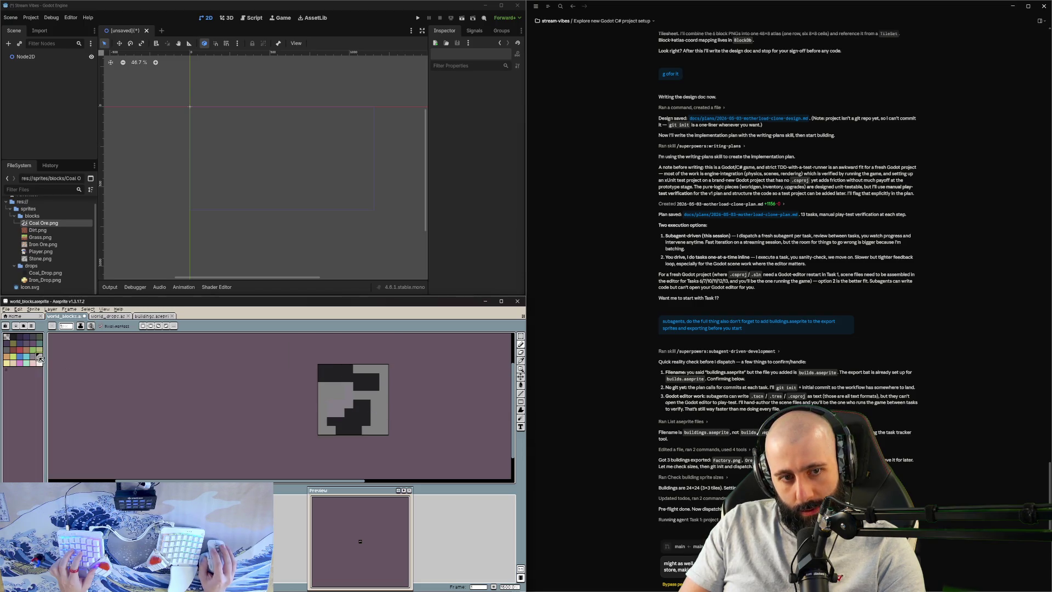
{"action": "scroll", "coordinate": [351, 415], "scroll_direction": "up", "scroll_amount": 1}
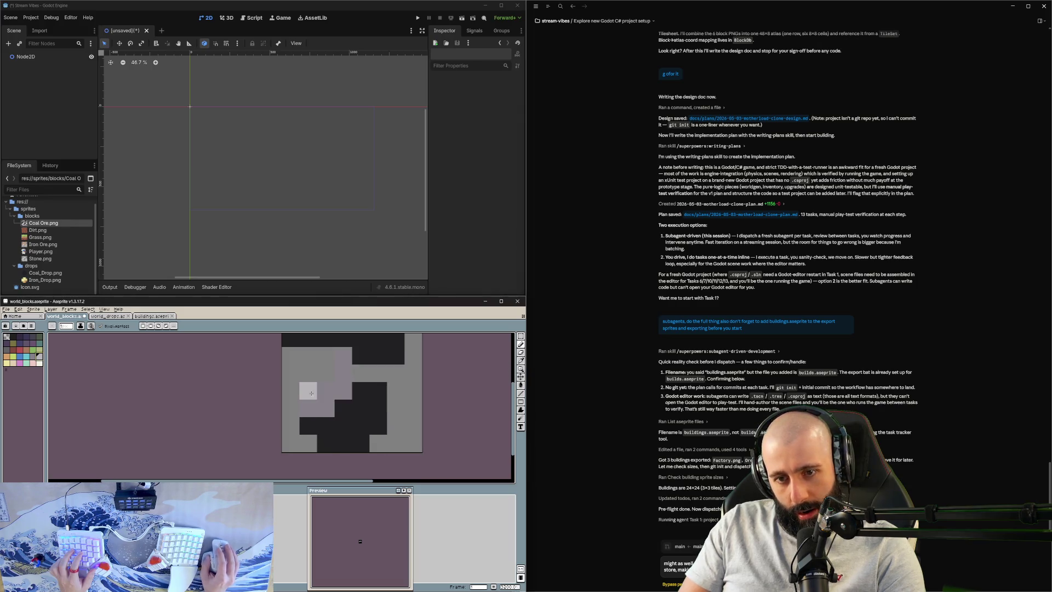
Step: Add a light pixel on the left, then cover the black block design in plain grey
{"action": "left_click", "coordinate": [326, 408]}
{"action": "scroll", "coordinate": [334, 410], "scroll_direction": "down", "scroll_amount": 1}
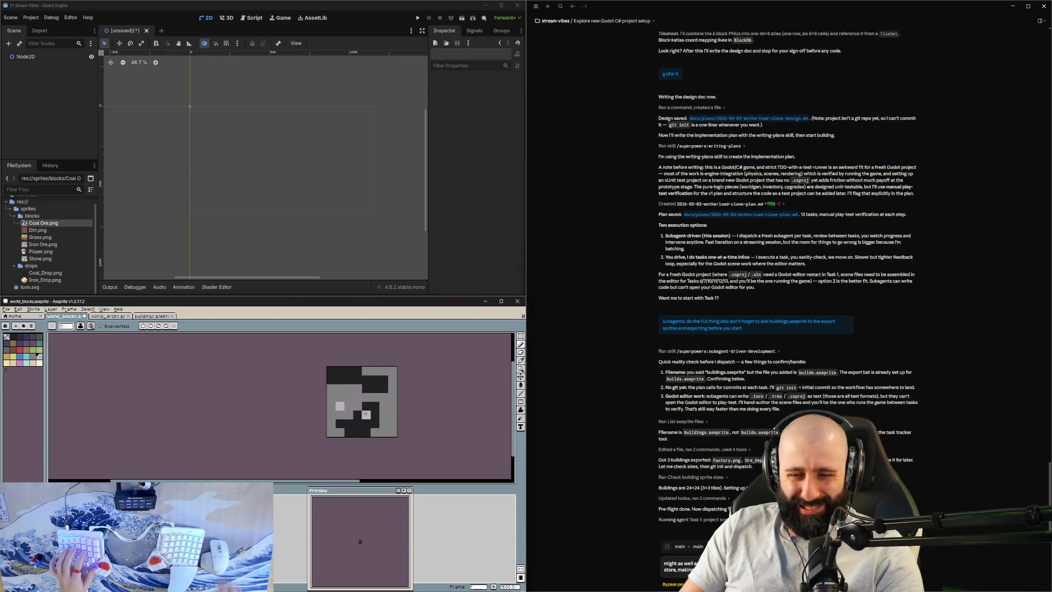
{"action": "scroll", "coordinate": [366, 413], "scroll_direction": "up", "scroll_amount": 2}
{"action": "scroll", "coordinate": [373, 407], "scroll_direction": "down", "scroll_amount": 1}
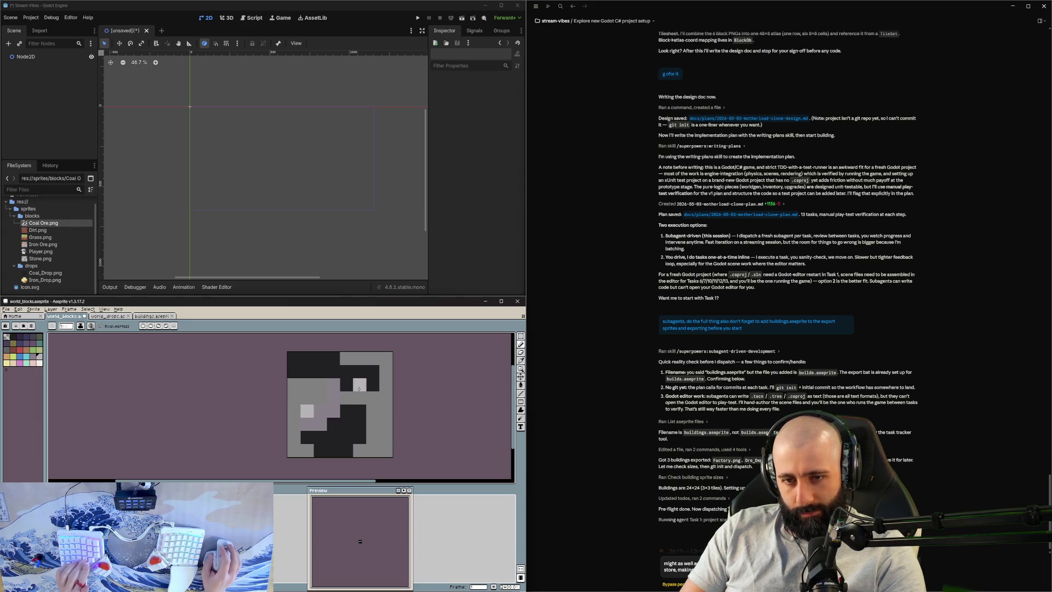
{"action": "key", "text": "b"}
{"action": "mouse_move", "coordinate": [321, 411]}
{"action": "left_mouse_down"}
{"action": "mouse_move", "coordinate": [228, 369]}
{"action": "mouse_move", "coordinate": [462, 397]}
{"action": "mouse_move", "coordinate": [214, 446]}
{"action": "mouse_move", "coordinate": [333, 411]}
{"action": "left_mouse_up"}
{"action": "key", "text": "e"}
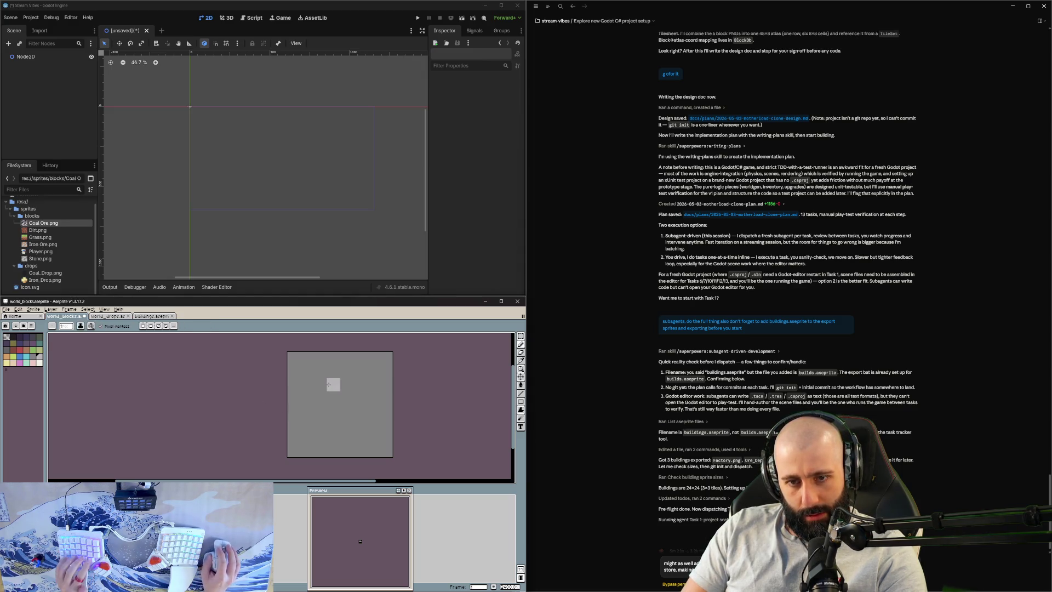
Step: Turn on mirror symmetry and draw a light-grey building body with a red band near the bottom
{"action": "mouse_move", "coordinate": [318, 362]}
{"action": "left_mouse_down"}
{"action": "mouse_move", "coordinate": [333, 384]}
{"action": "mouse_move", "coordinate": [360, 359]}
{"action": "left_mouse_up"}
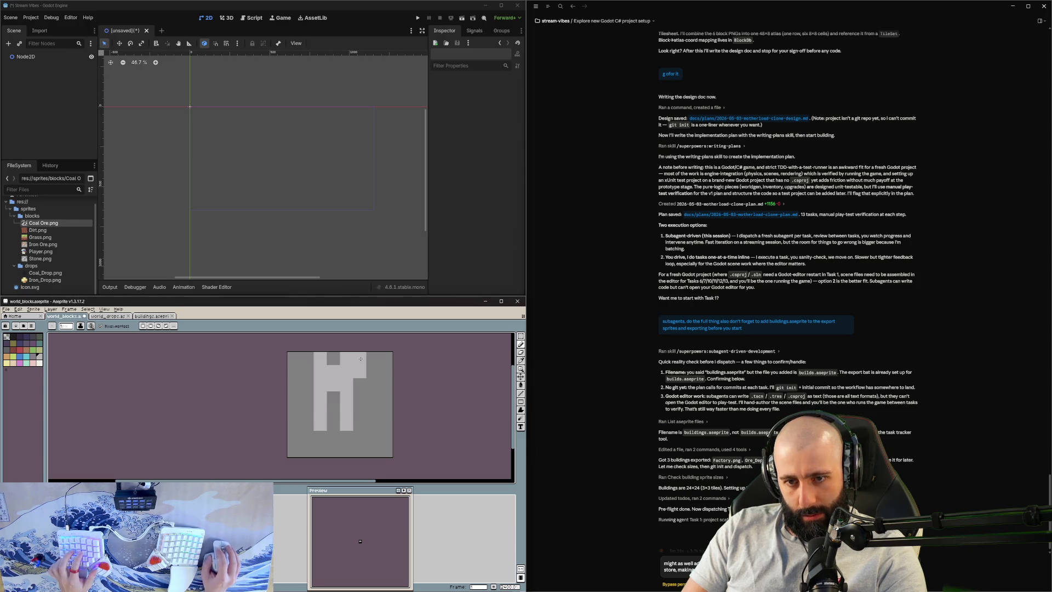
{"action": "left_click", "coordinate": [146, 327]}
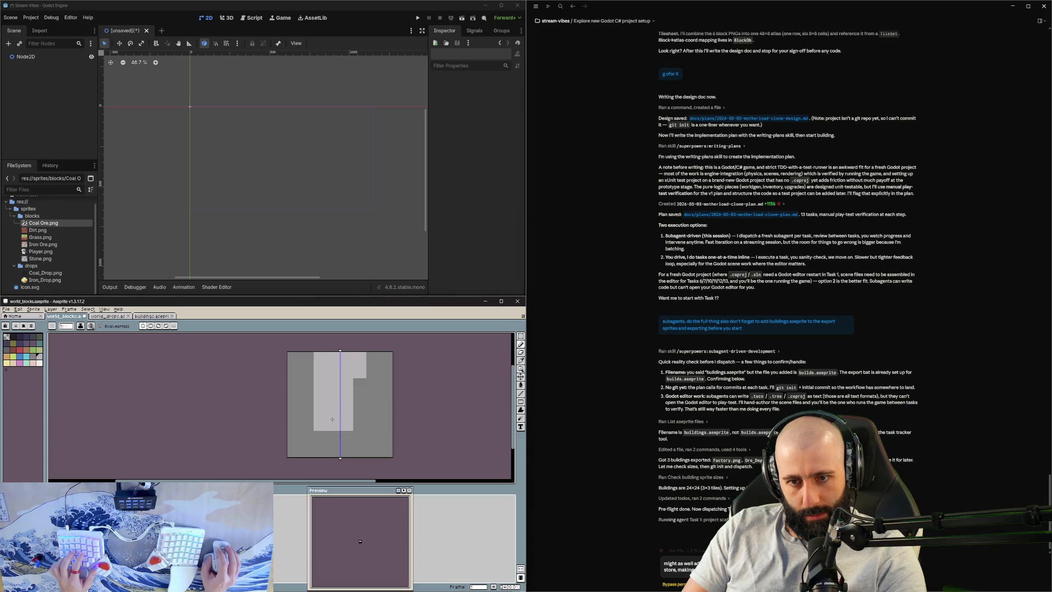
{"action": "mouse_move", "coordinate": [359, 395]}
{"action": "left_mouse_down"}
{"action": "mouse_move", "coordinate": [359, 427]}
{"action": "mouse_move", "coordinate": [373, 395]}
{"action": "mouse_move", "coordinate": [359, 437]}
{"action": "mouse_move", "coordinate": [318, 442]}
{"action": "left_mouse_up"}
{"action": "left_click", "coordinate": [19, 349]}
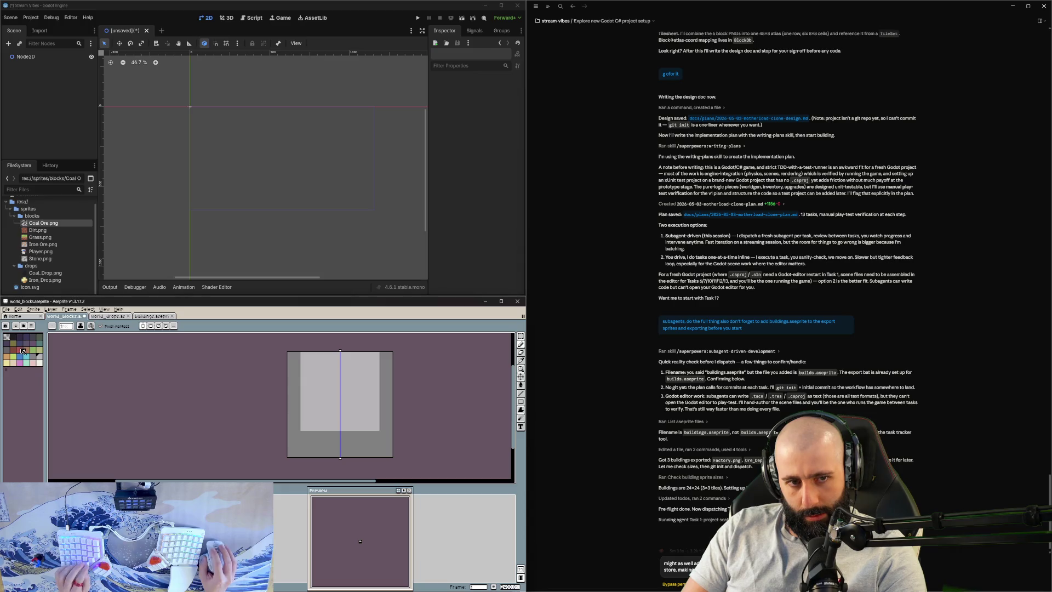
{"action": "left_click_drag", "start_coordinate": [314, 441], "coordinate": [306, 443]}
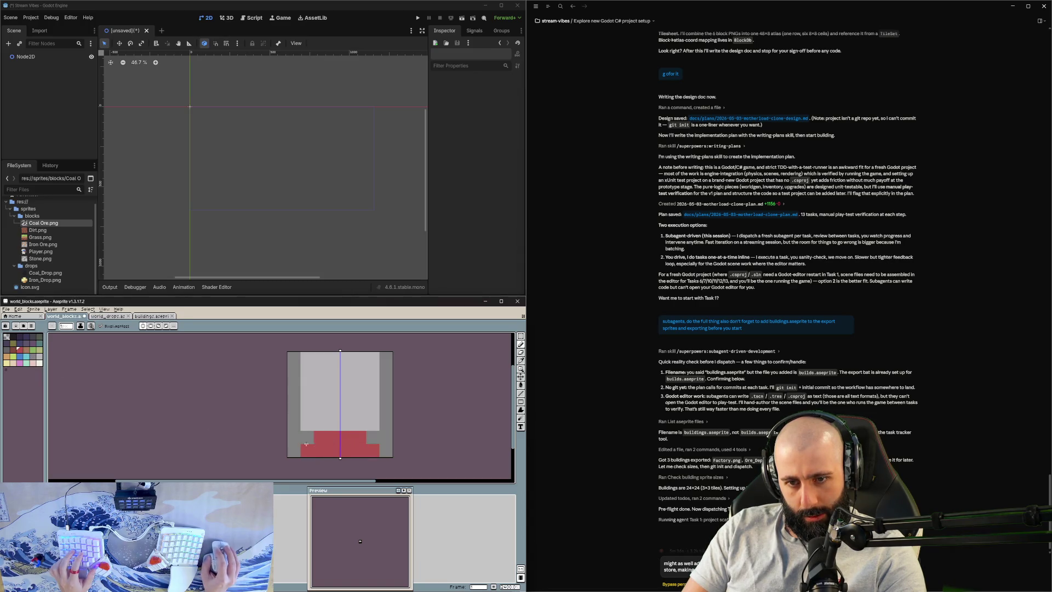
Step: Try yellow blocks in the red band, then undo them and erase the red band
{"action": "left_click", "coordinate": [6, 362]}
{"action": "left_click", "coordinate": [307, 451]}
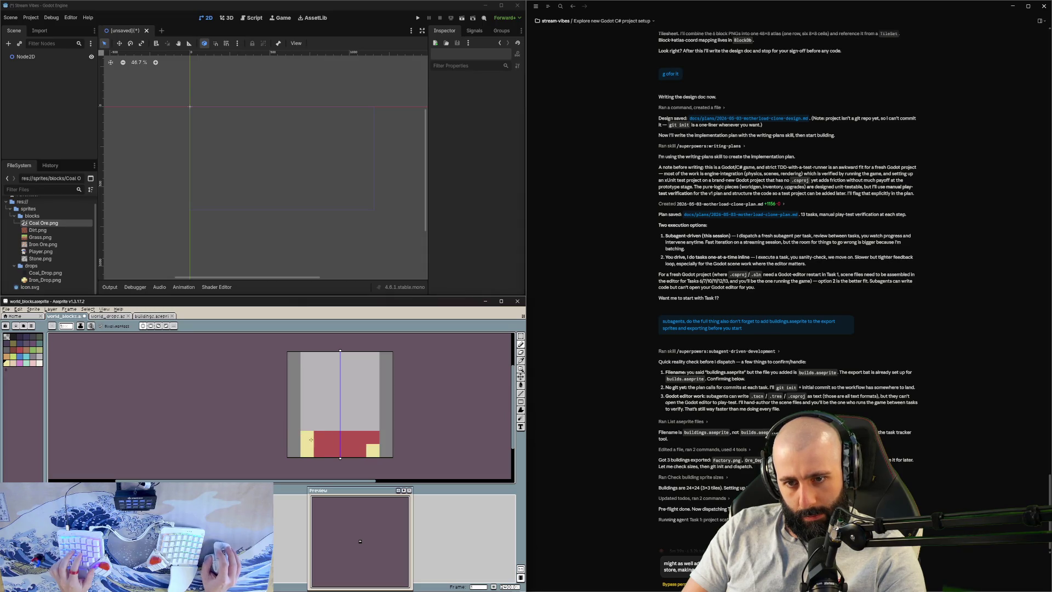
{"action": "key", "text": "ctrl+z"}
{"action": "left_click", "coordinate": [310, 439]}
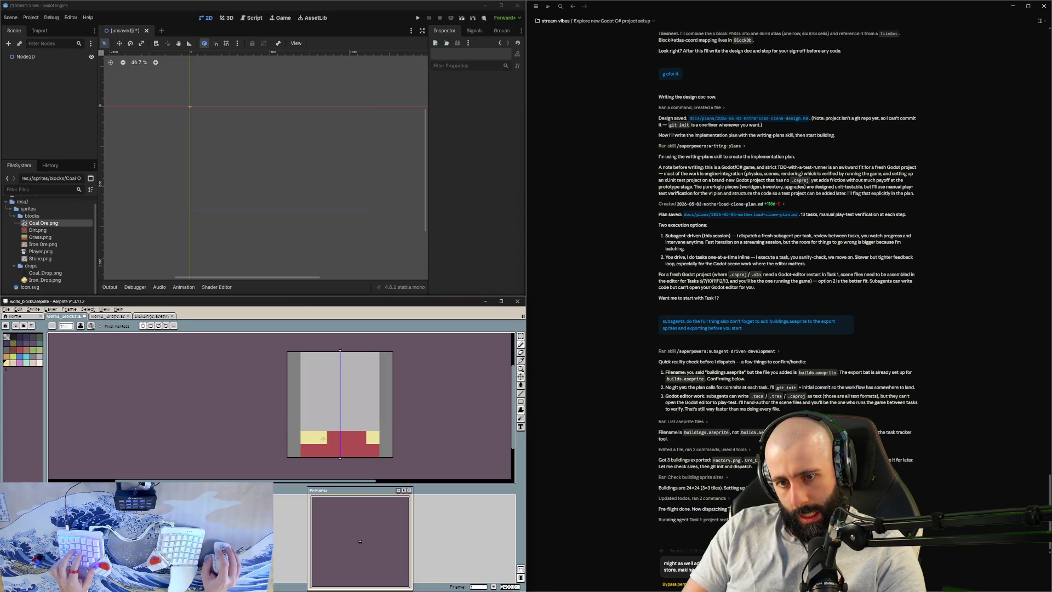
{"action": "key", "text": "ctrl+z"}
{"action": "left_click", "coordinate": [321, 441]}
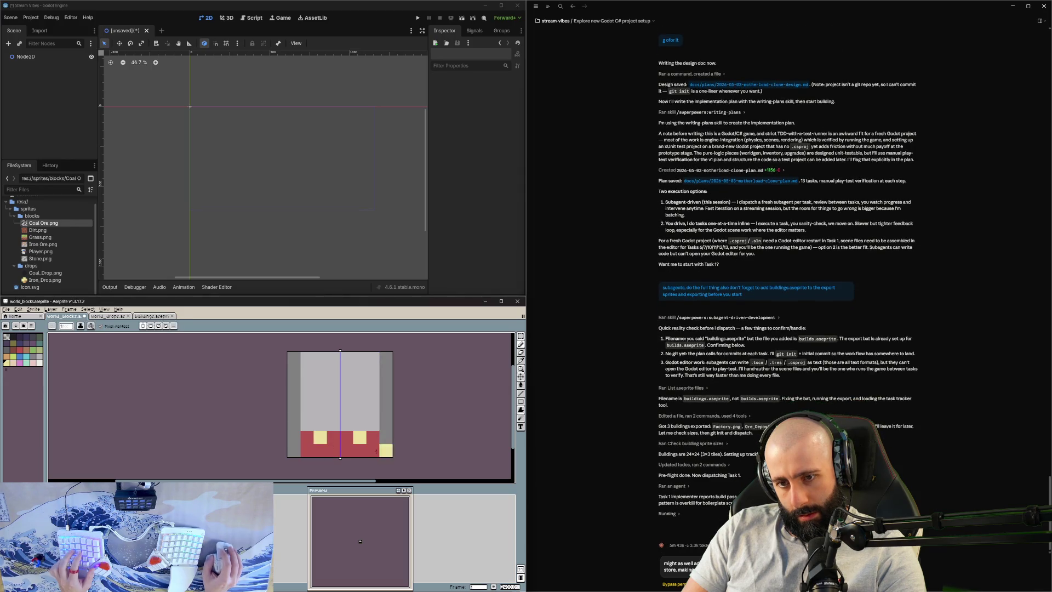
{"action": "scroll", "coordinate": [402, 447], "scroll_direction": "down", "scroll_amount": 1}
{"action": "scroll", "coordinate": [345, 443], "scroll_direction": "up", "scroll_amount": 1}
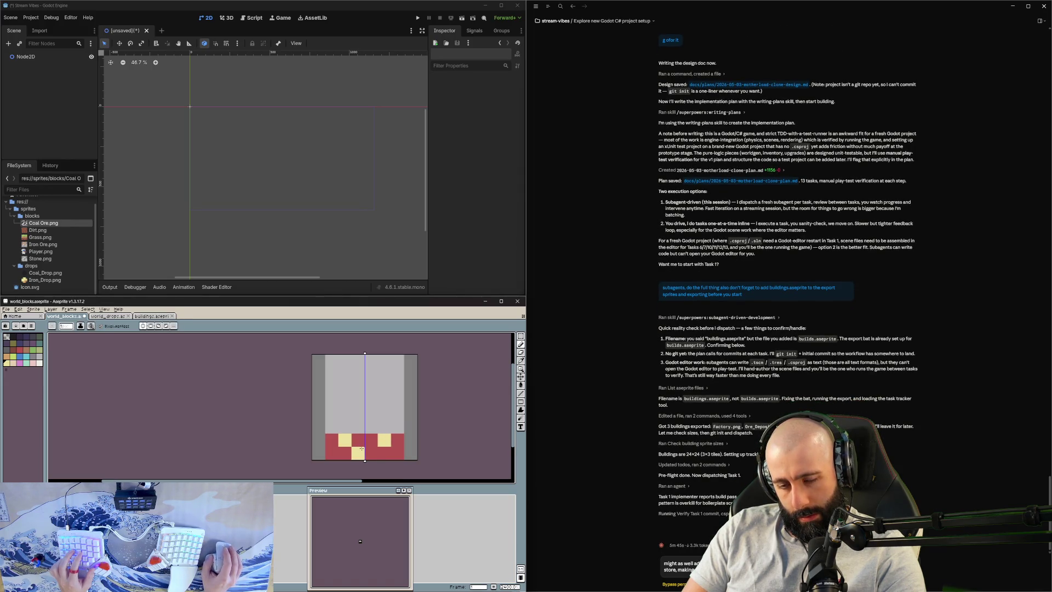
{"action": "key", "text": "ctrl+z"}
{"action": "key", "text": "ctrl+z"}
{"action": "key", "text": "e"}
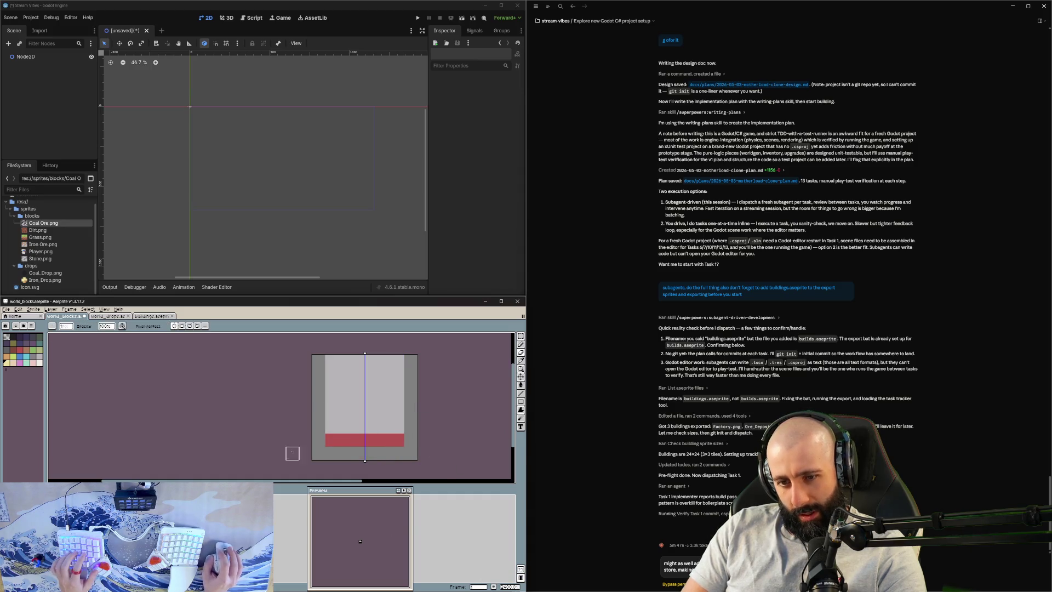
{"action": "mouse_move", "coordinate": [292, 453]}
{"action": "left_mouse_down"}
{"action": "mouse_move", "coordinate": [391, 440]}
{"action": "mouse_move", "coordinate": [293, 439]}
{"action": "mouse_move", "coordinate": [386, 427]}
{"action": "mouse_move", "coordinate": [331, 414]}
{"action": "left_mouse_up"}
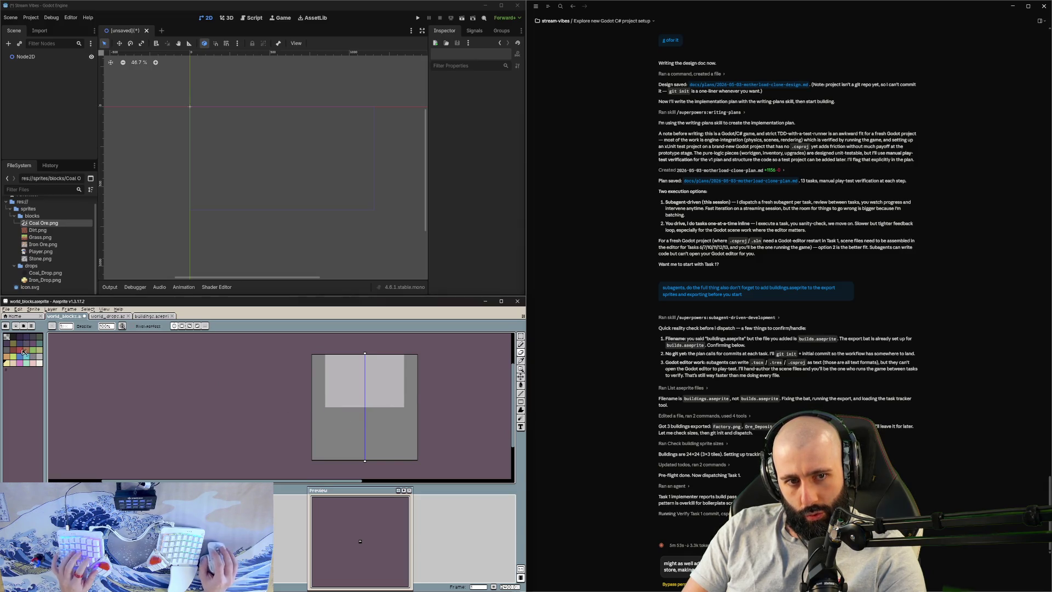
Step: Paint two window squares near the top, first dark grey, then red
{"action": "left_click", "coordinate": [397, 386], "text": "alt"}
{"action": "left_click", "coordinate": [384, 374]}
{"action": "left_click", "coordinate": [345, 375]}
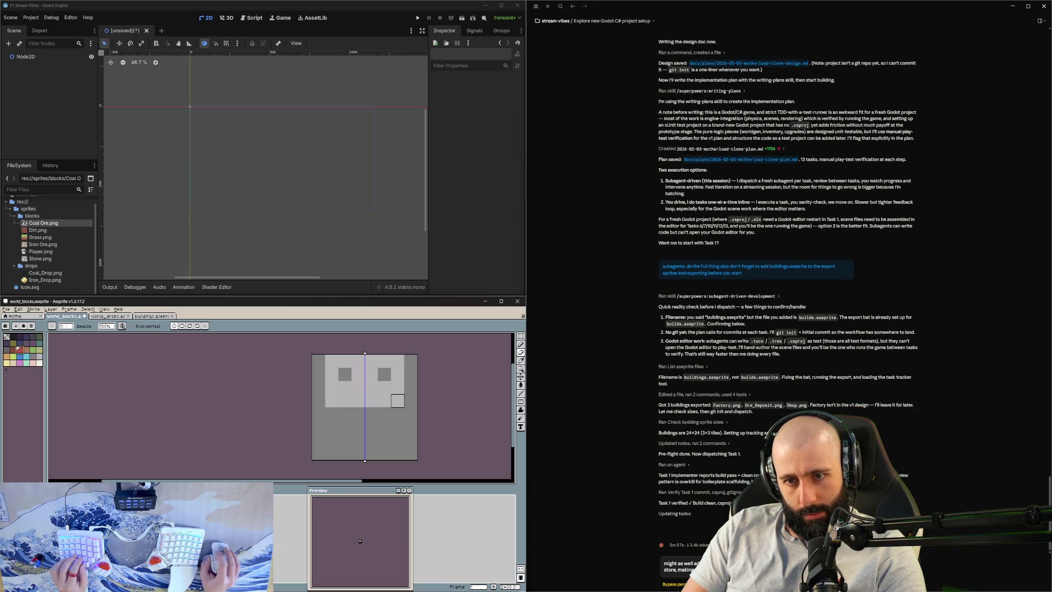
{"action": "left_click", "coordinate": [384, 374]}
{"action": "left_click", "coordinate": [345, 374]}
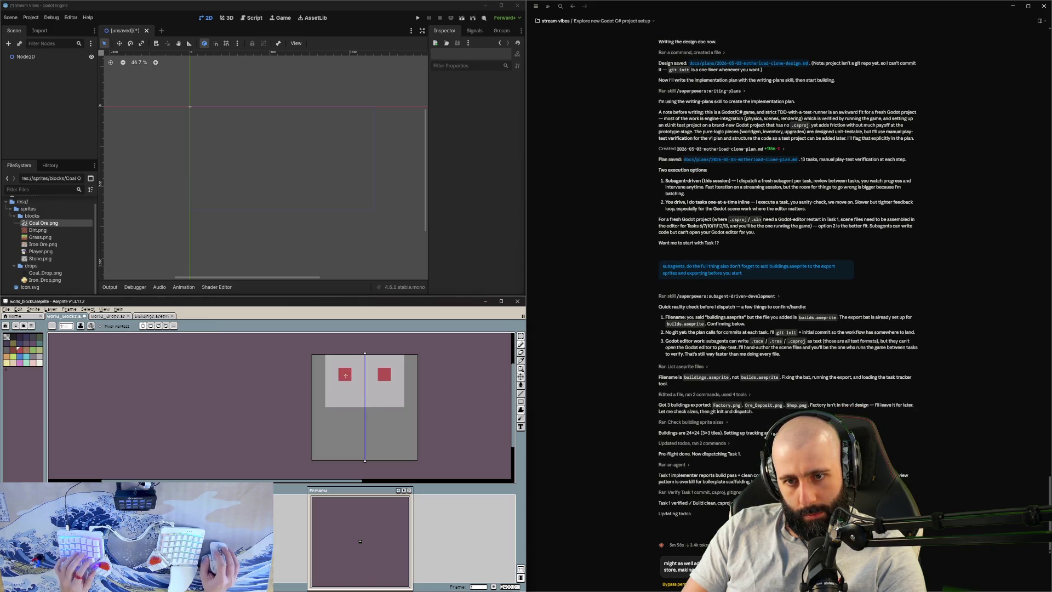
Step: Add light-grey blocks and legs below the body, trimming back the lower extensions
{"action": "left_click", "coordinate": [38, 356]}
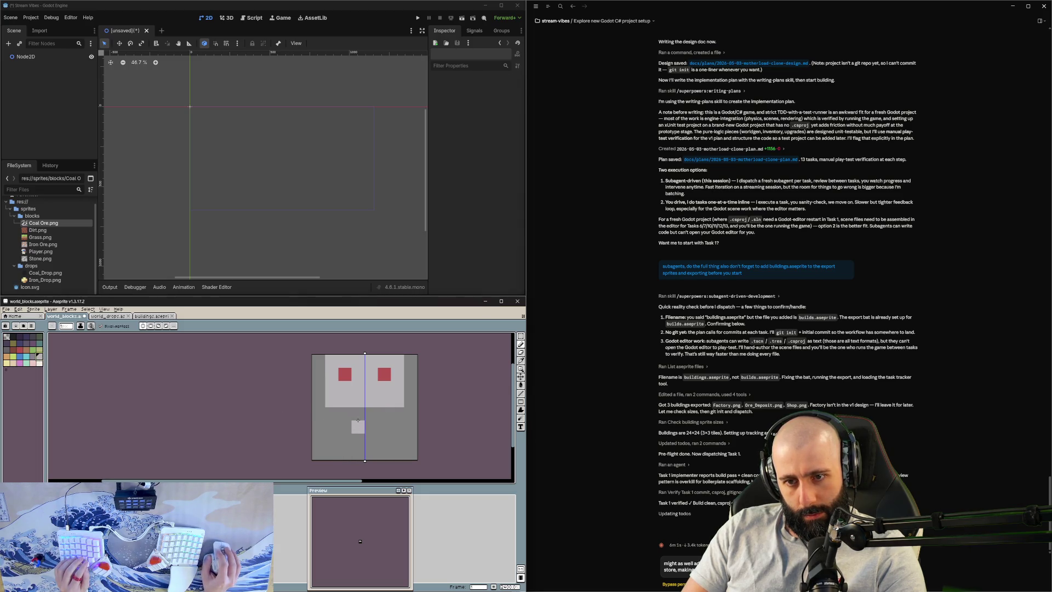
{"action": "left_click_drag", "start_coordinate": [358, 421], "coordinate": [371, 427]}
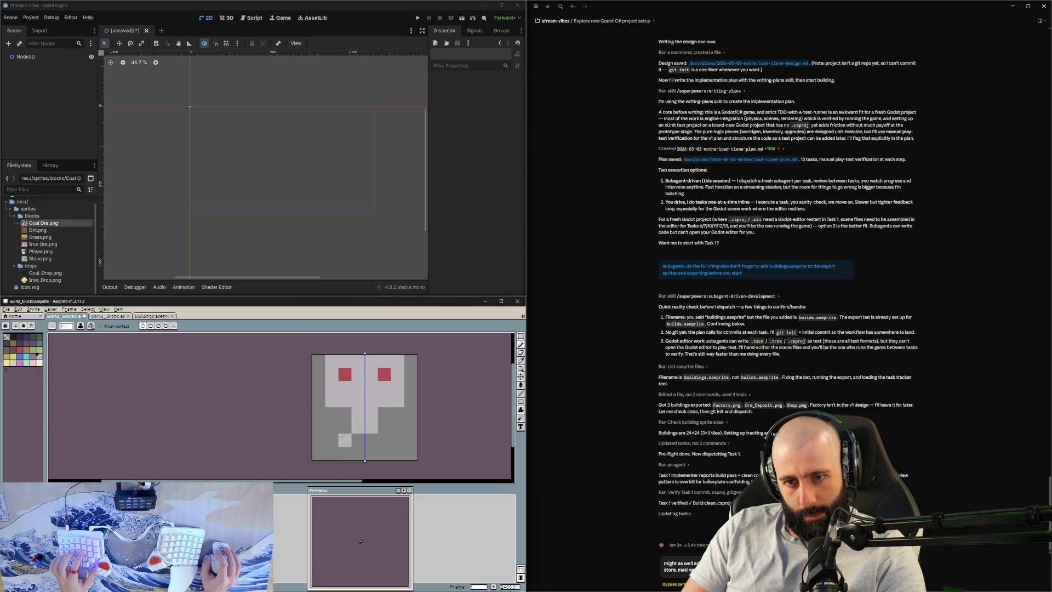
{"action": "key", "text": "ctrl+z"}
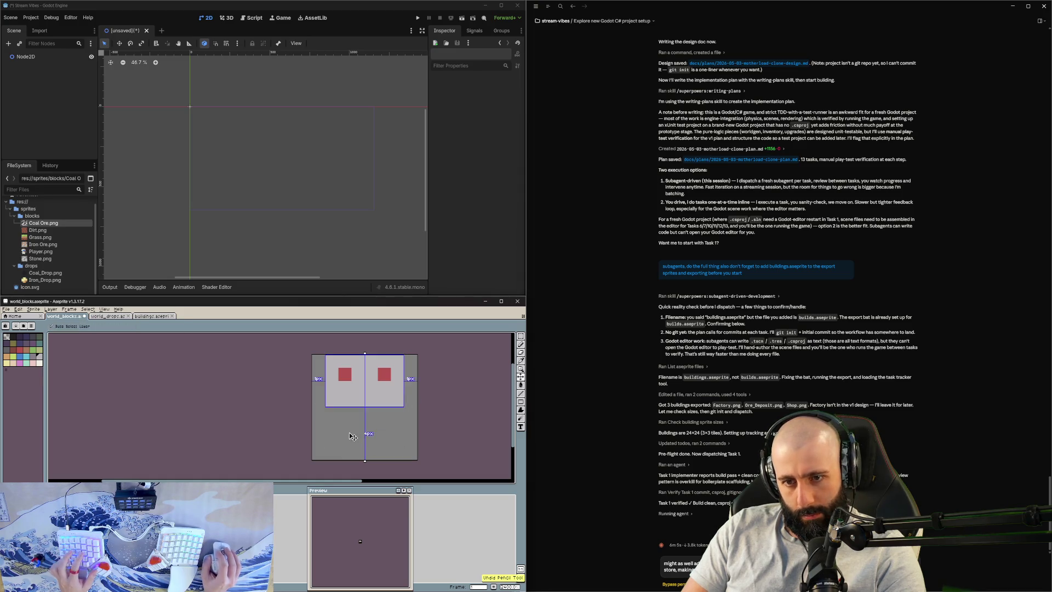
{"action": "left_click", "coordinate": [354, 415]}
{"action": "mouse_move", "coordinate": [354, 420]}
{"action": "left_mouse_down"}
{"action": "mouse_move", "coordinate": [345, 441]}
{"action": "mouse_move", "coordinate": [358, 452]}
{"action": "left_mouse_up"}
{"action": "left_click", "coordinate": [341, 443]}
{"action": "key", "text": "ctrl+z"}
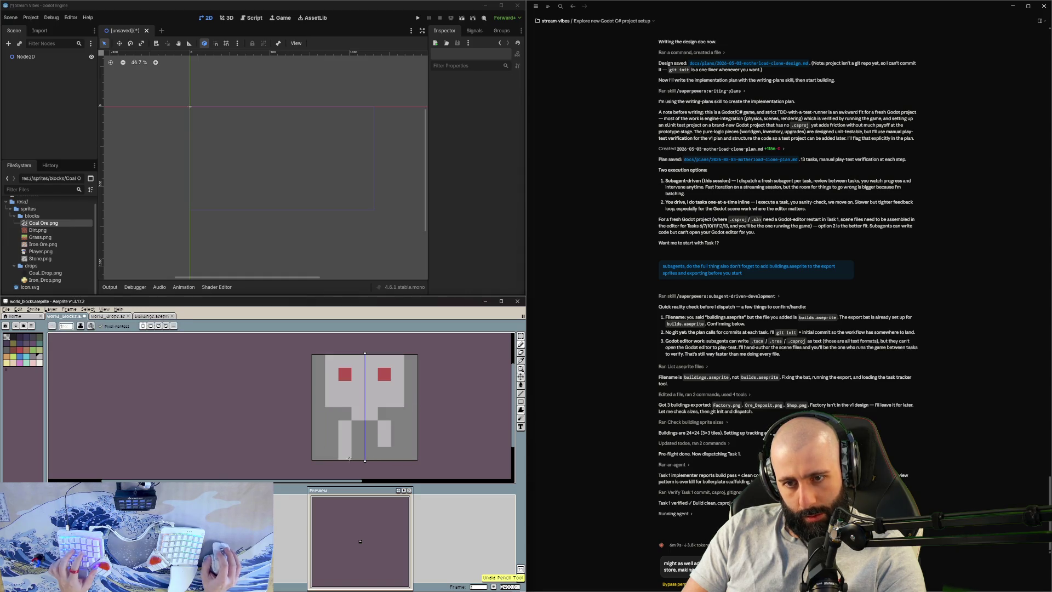
{"action": "key", "text": "ctrl+z"}
{"action": "key", "text": "ctrl+z"}
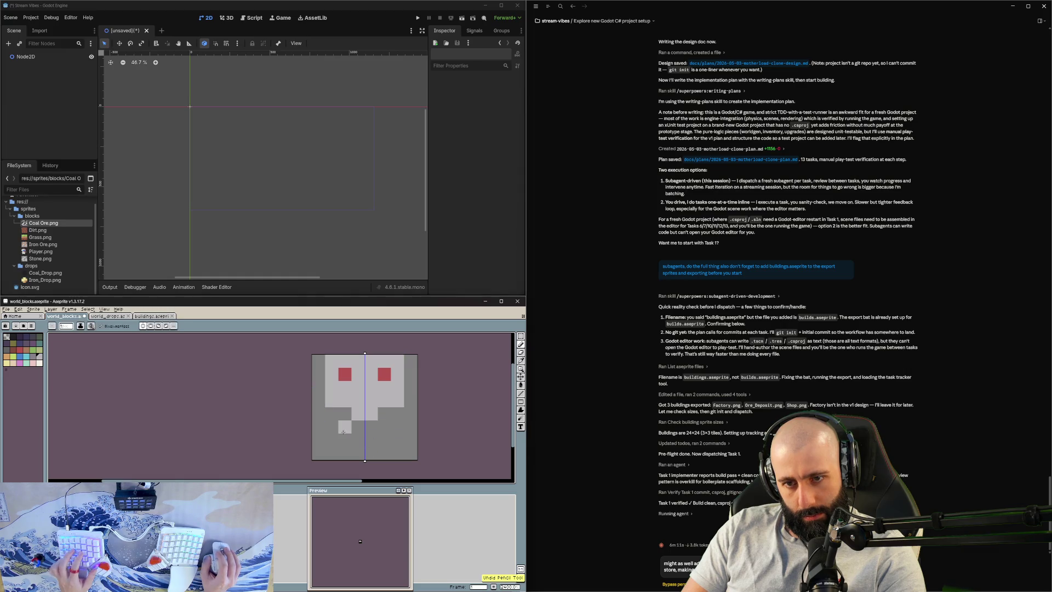
{"action": "left_click", "coordinate": [332, 440]}
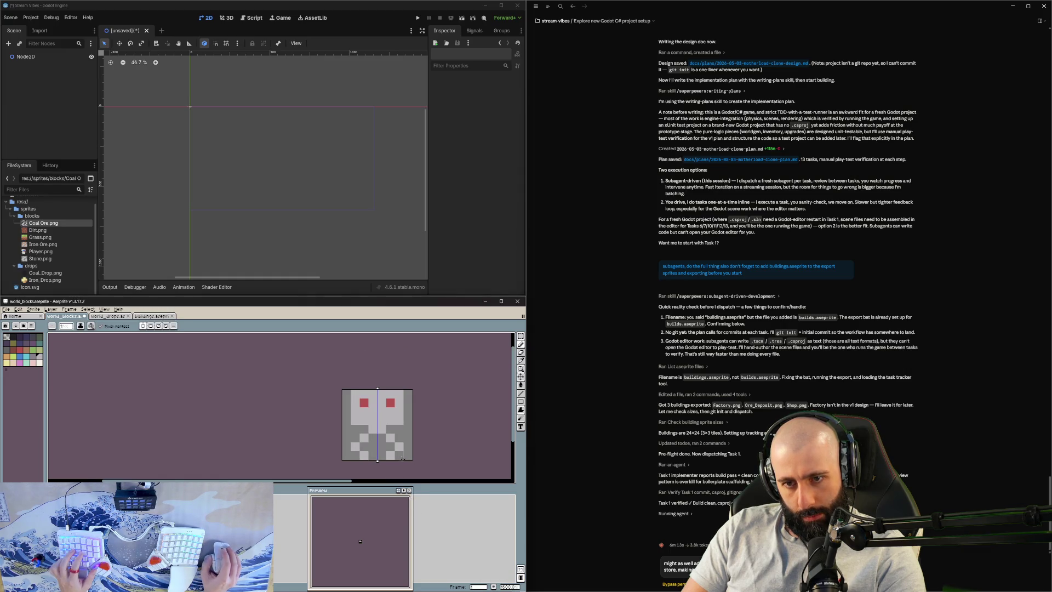
Step: Look over the sprite, then undo to remove the red-eyed figure
{"action": "scroll", "coordinate": [414, 427], "scroll_direction": "down", "scroll_amount": 1}
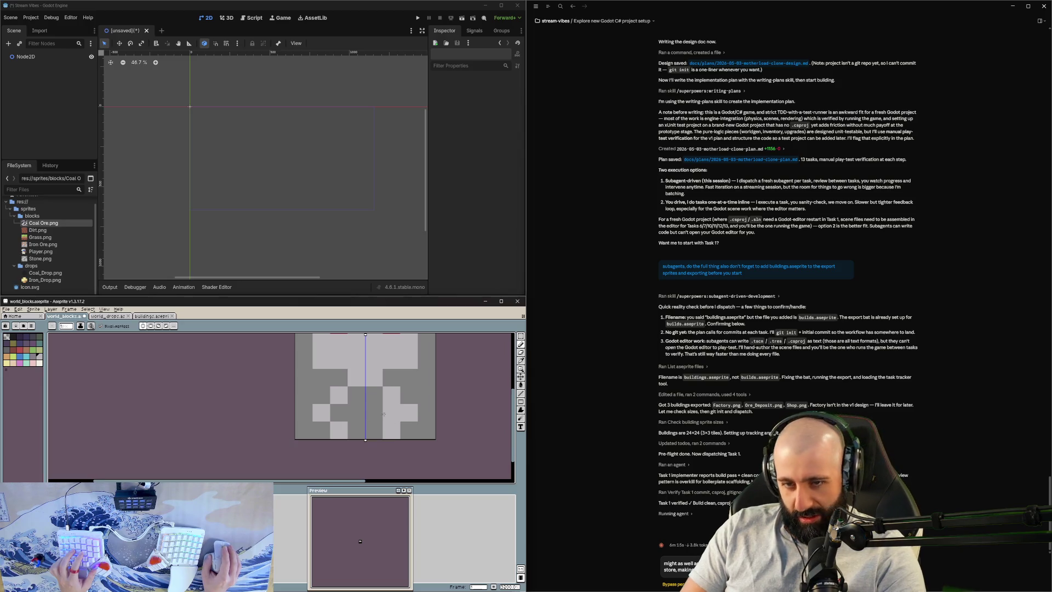
{"action": "scroll", "coordinate": [394, 413], "scroll_direction": "up", "scroll_amount": 1}
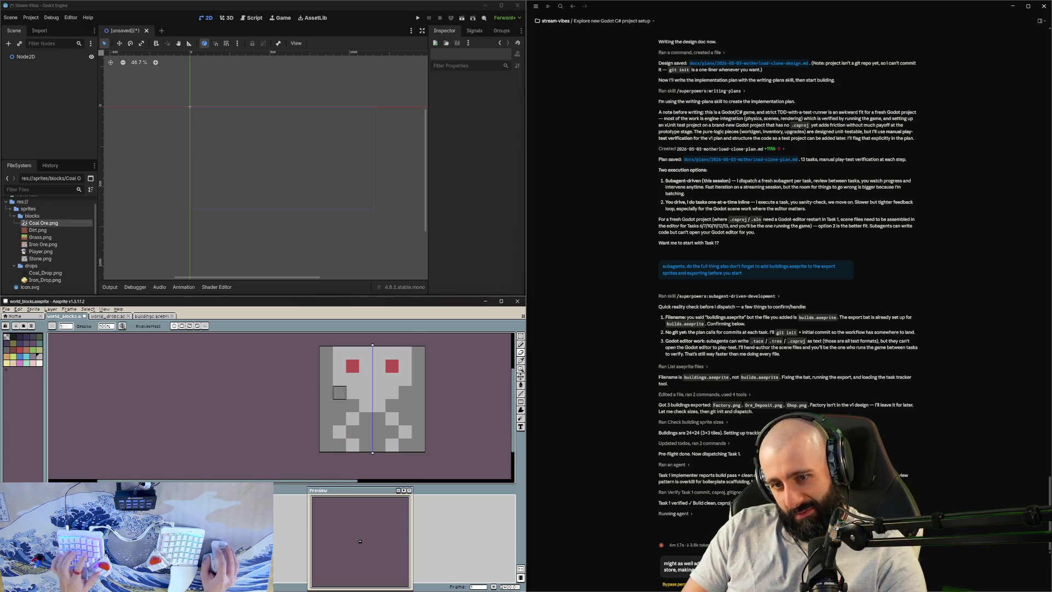
{"action": "scroll", "coordinate": [407, 455], "scroll_direction": "down", "scroll_amount": 1}
{"action": "scroll", "coordinate": [407, 420], "scroll_direction": "down", "scroll_amount": 1}
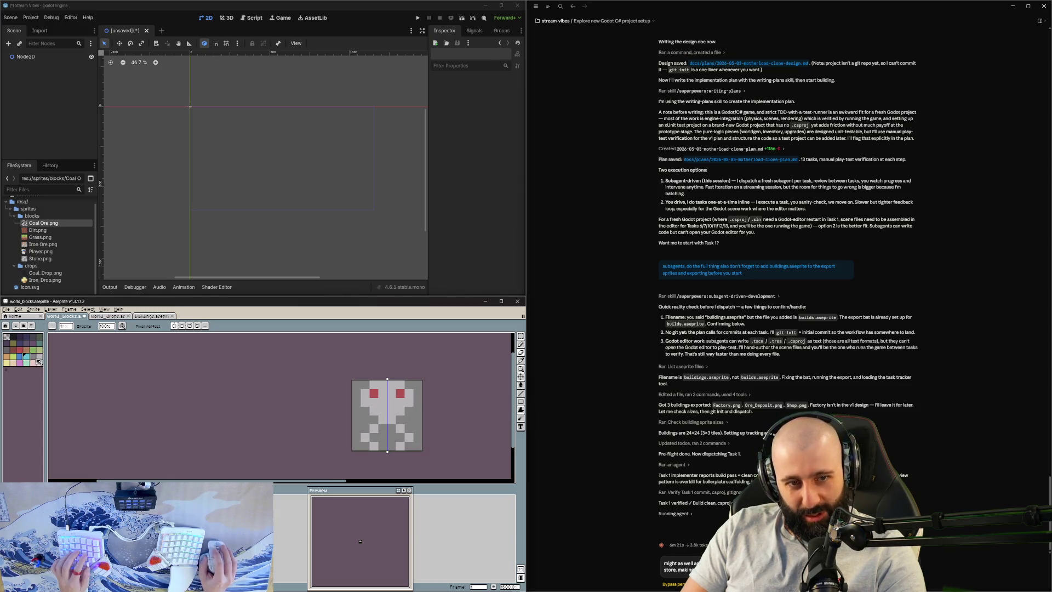
{"action": "scroll", "coordinate": [347, 447], "scroll_direction": "up", "scroll_amount": 1}
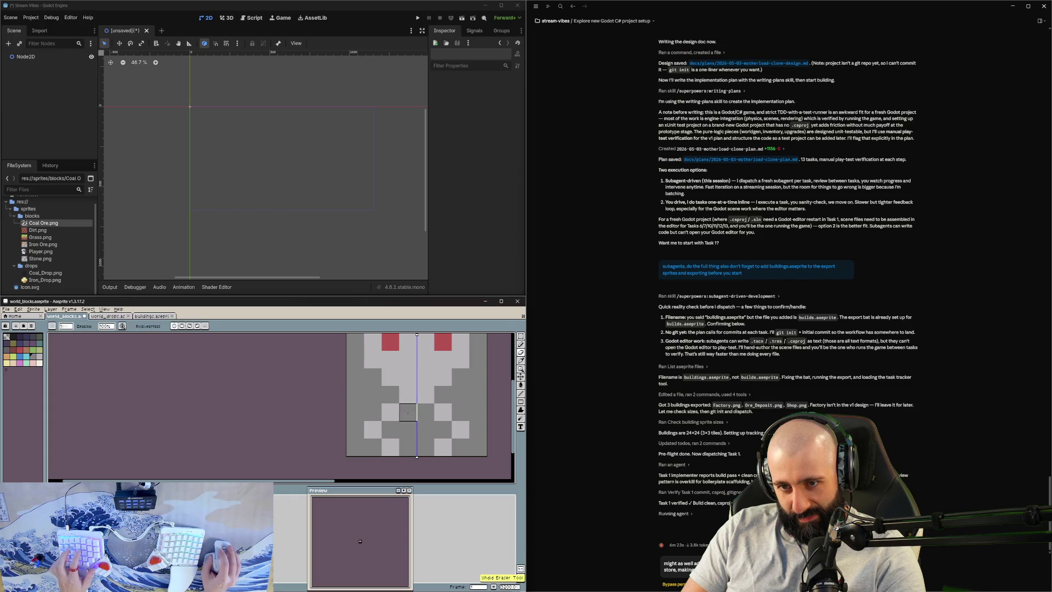
{"action": "scroll", "coordinate": [386, 409], "scroll_direction": "right", "scroll_amount": 1}
{"action": "scroll", "coordinate": [403, 428], "scroll_direction": "down", "scroll_amount": 1}
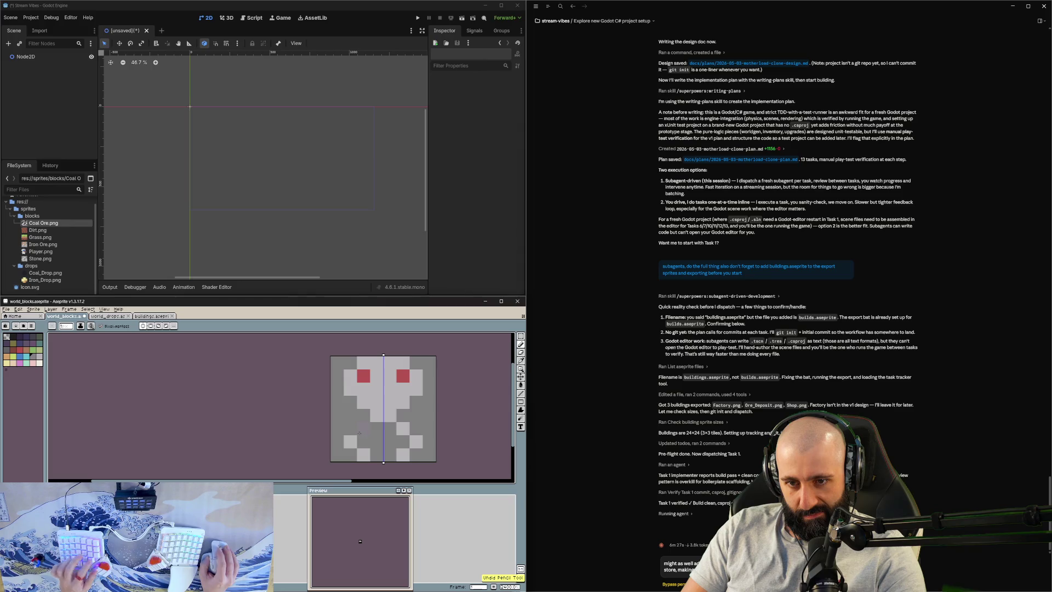
{"action": "scroll", "coordinate": [384, 463], "scroll_direction": "down", "scroll_amount": 1}
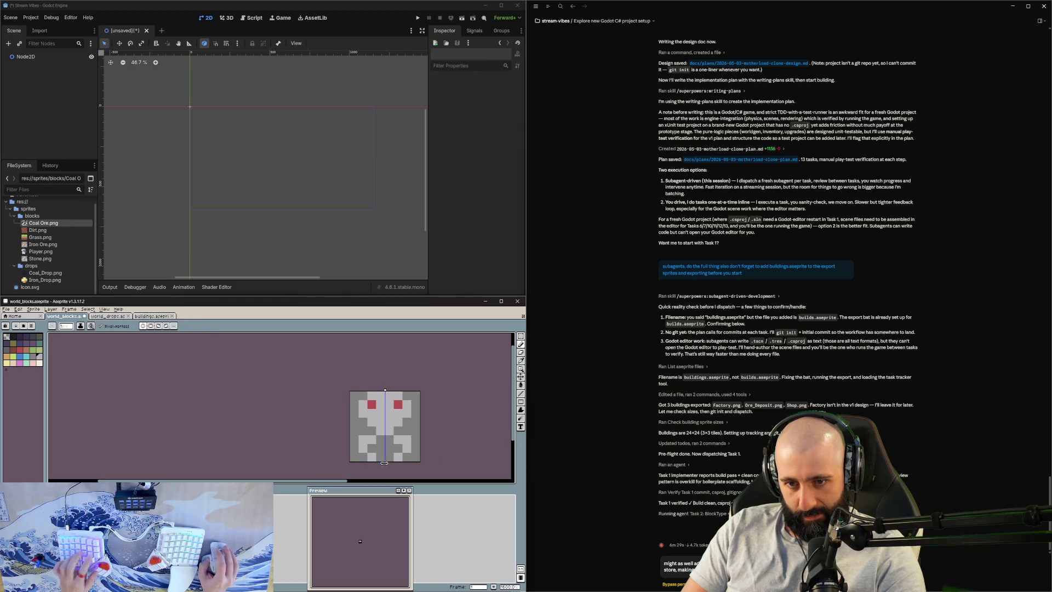
{"action": "scroll", "coordinate": [389, 452], "scroll_direction": "up", "scroll_amount": 1}
{"action": "scroll", "coordinate": [436, 436], "scroll_direction": "down", "scroll_amount": 1}
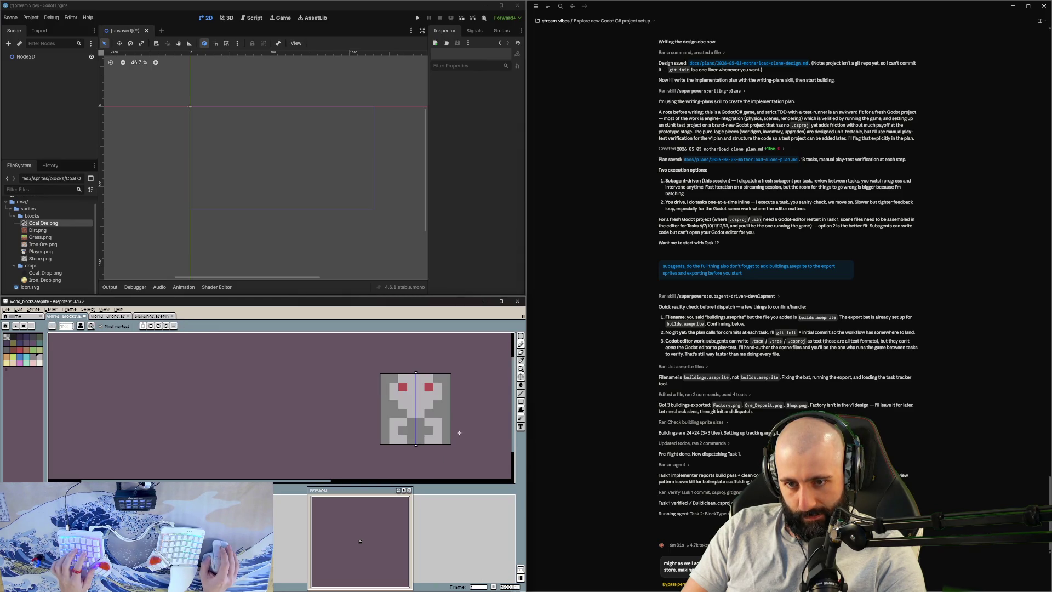
{"action": "scroll", "coordinate": [430, 403], "scroll_direction": "up", "scroll_amount": 1}
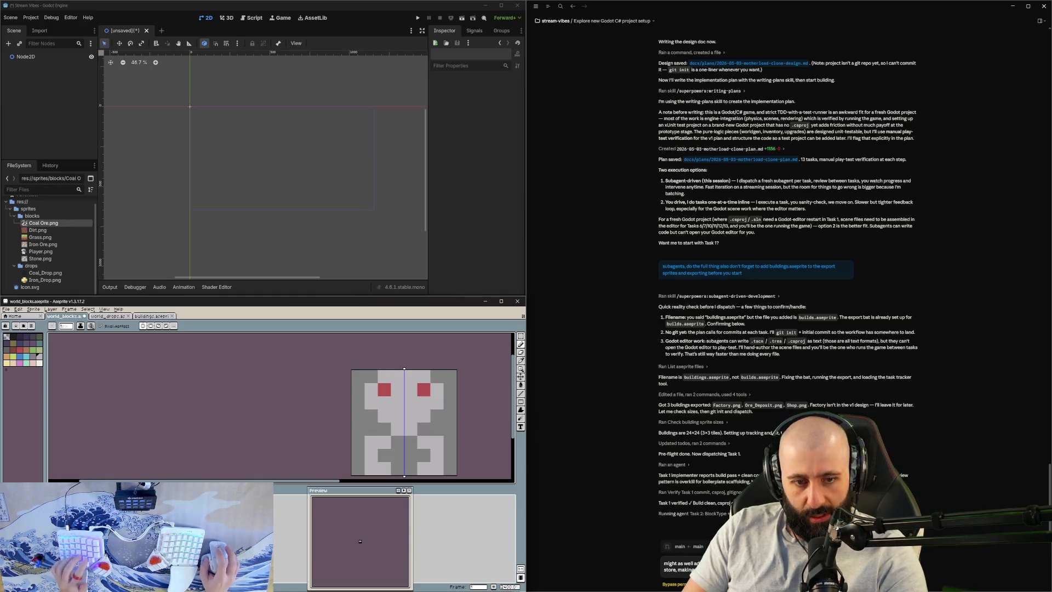
{"action": "left_click_drag", "start_coordinate": [296, 442], "coordinate": [203, 442]}
{"action": "scroll", "coordinate": [203, 441], "scroll_direction": "up", "scroll_amount": 2}
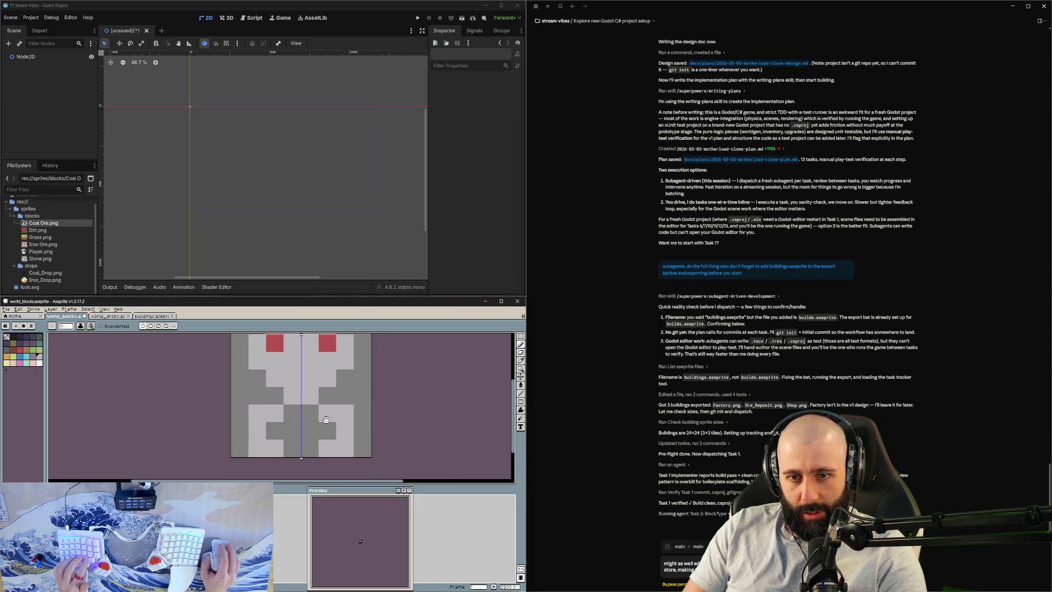
{"action": "scroll", "coordinate": [203, 442], "scroll_direction": "down", "scroll_amount": 3}
{"action": "scroll", "coordinate": [203, 442], "scroll_direction": "up", "scroll_amount": 1}
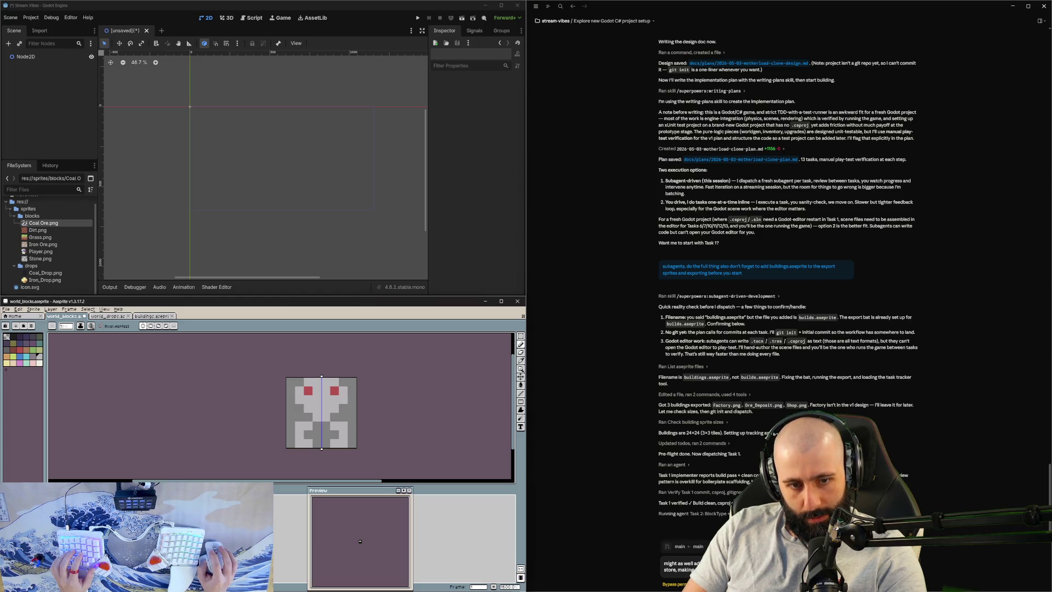
{"action": "key", "text": "ctrl+z"}
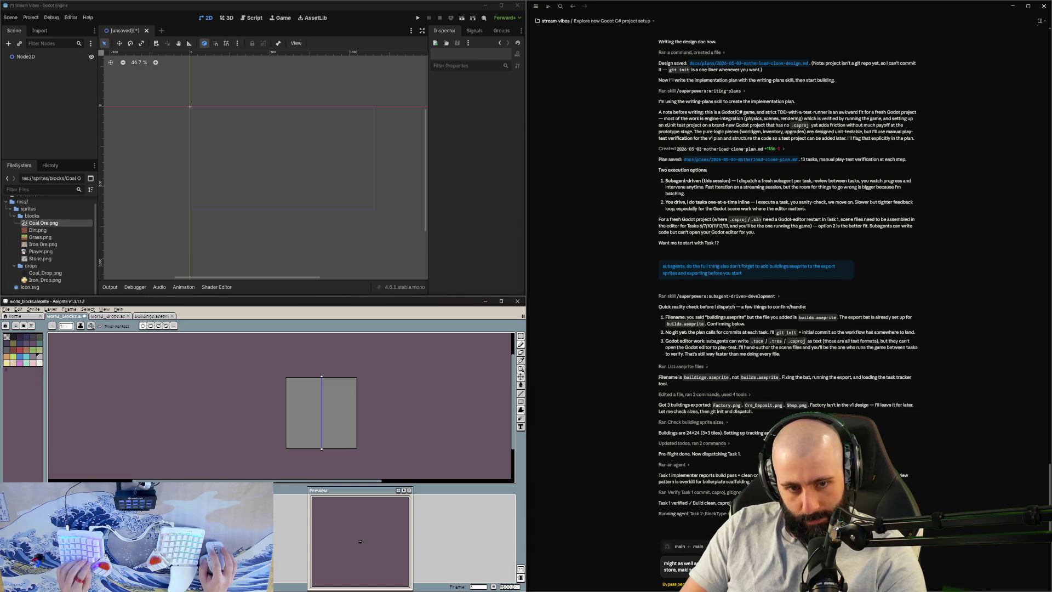
Step: Redo to restore the red-eyed figure, then delete the unneeded layers
{"action": "key", "text": "ctrl+y"}
{"action": "key", "text": "ctrl+z"}
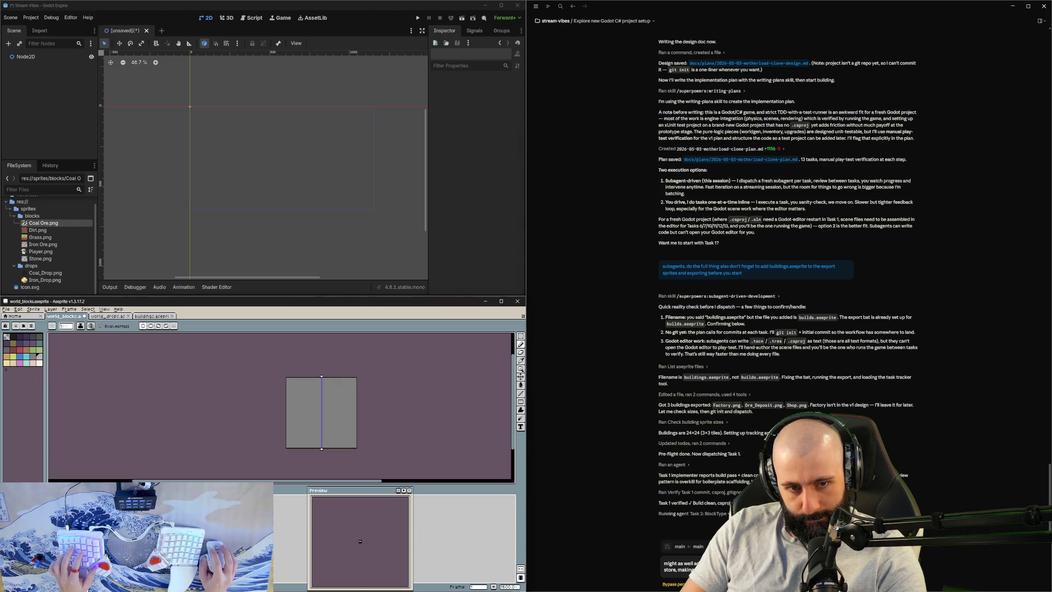
{"action": "left_click_drag", "start_coordinate": [372, 425], "coordinate": [343, 404]}
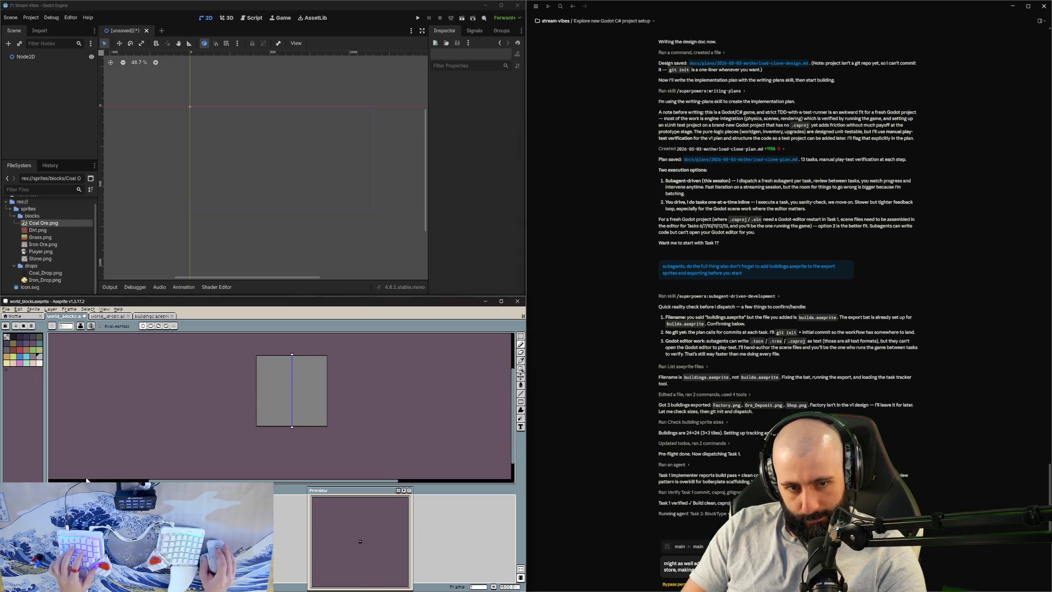
{"action": "key", "text": "ctrl+y"}
{"action": "scroll", "coordinate": [310, 382], "scroll_direction": "up", "scroll_amount": 1}
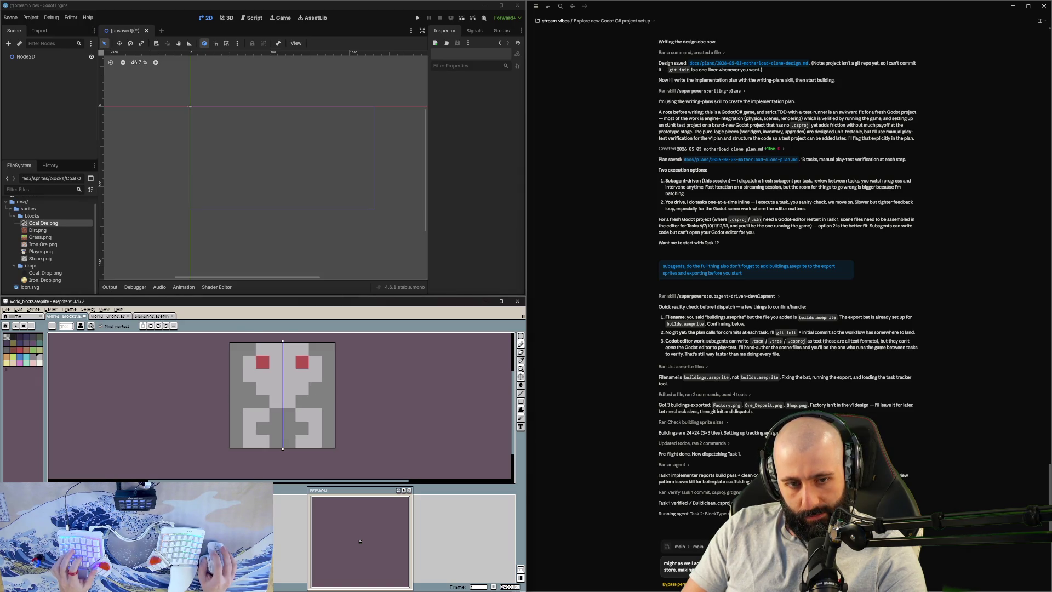
{"action": "key", "text": "Delete"}
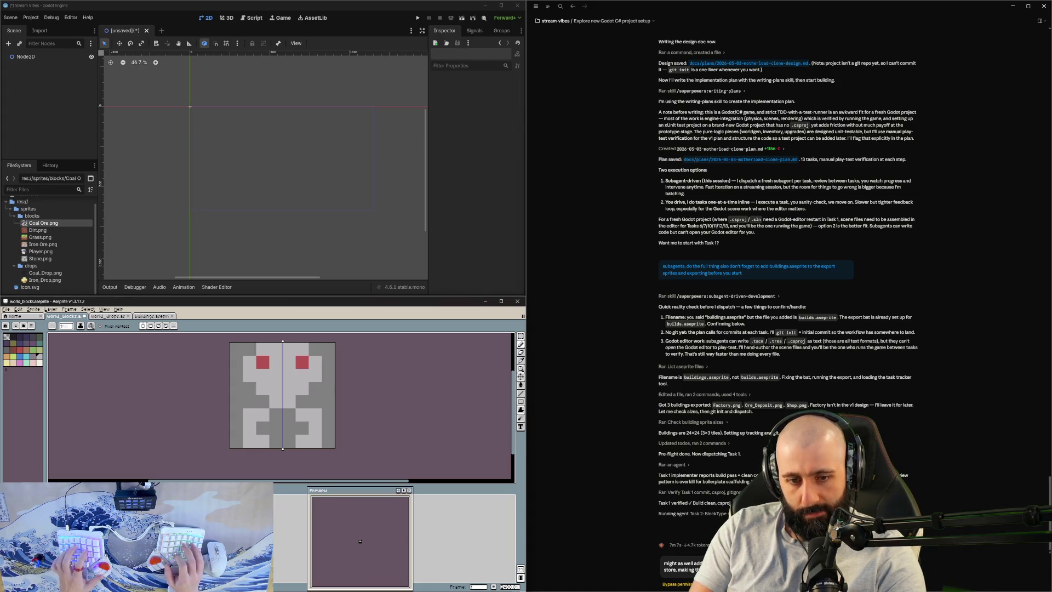
Step: Paint the figure's lower rows dark grey and add mirrored light stem and arm pixels
{"action": "mouse_move", "coordinate": [269, 409]}
{"action": "left_mouse_down"}
{"action": "mouse_move", "coordinate": [249, 415]}
{"action": "mouse_move", "coordinate": [315, 416]}
{"action": "mouse_move", "coordinate": [275, 441]}
{"action": "left_mouse_up"}
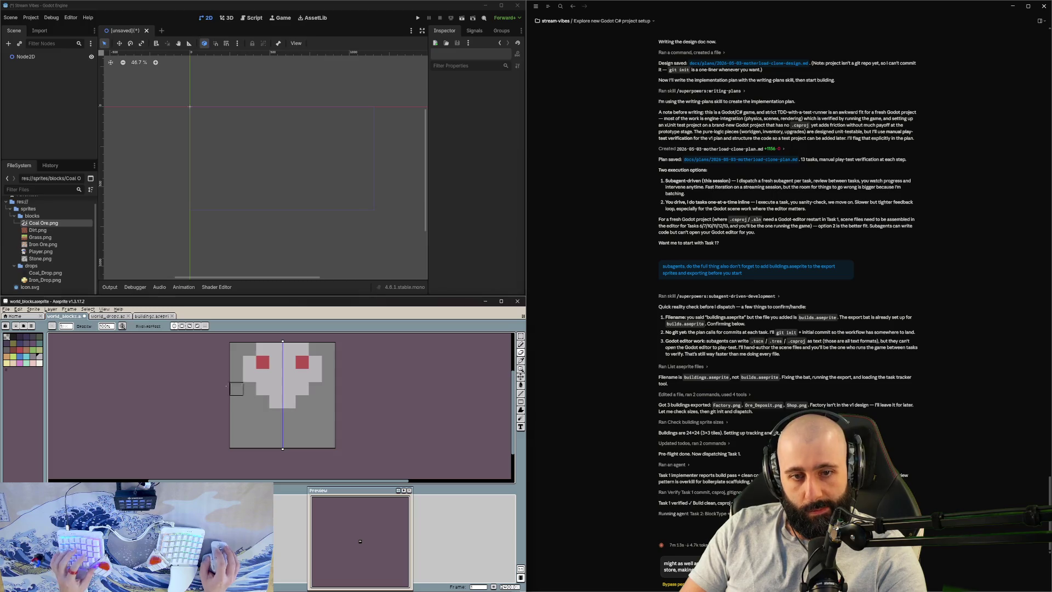
{"action": "key", "text": "e"}
{"action": "mouse_move", "coordinate": [289, 415]}
{"action": "left_mouse_down"}
{"action": "mouse_move", "coordinate": [276, 415]}
{"action": "mouse_move", "coordinate": [278, 433]}
{"action": "mouse_move", "coordinate": [249, 414]}
{"action": "left_mouse_up"}
{"action": "left_click", "coordinate": [263, 427]}
{"action": "left_click", "coordinate": [268, 426]}
{"action": "left_click", "coordinate": [275, 441]}
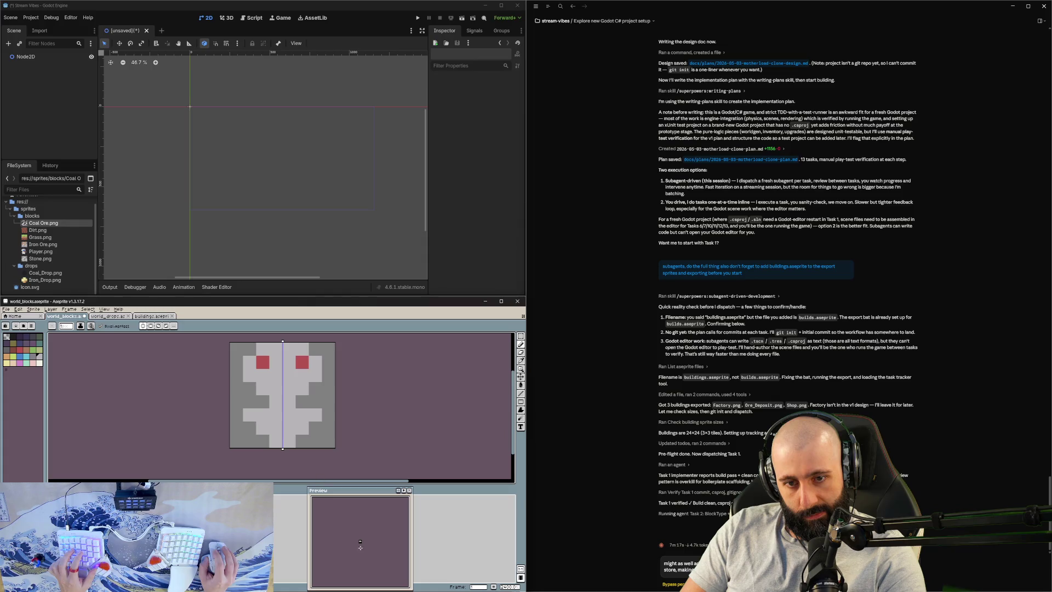
{"action": "key", "text": "b"}
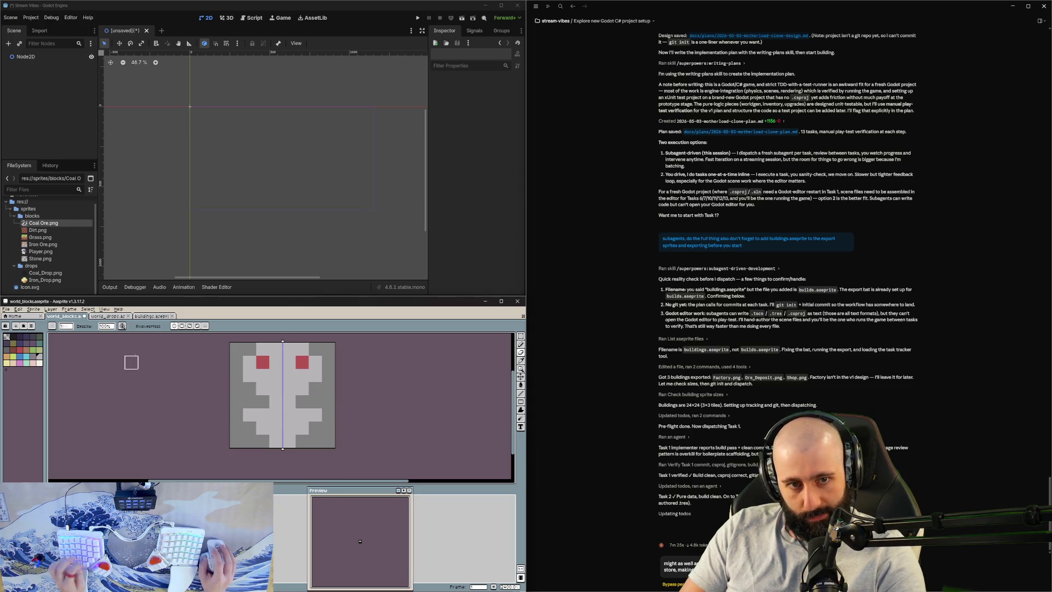
Step: Turn off mirrored drawing and switch to the Move tool
{"action": "key", "text": "e"}
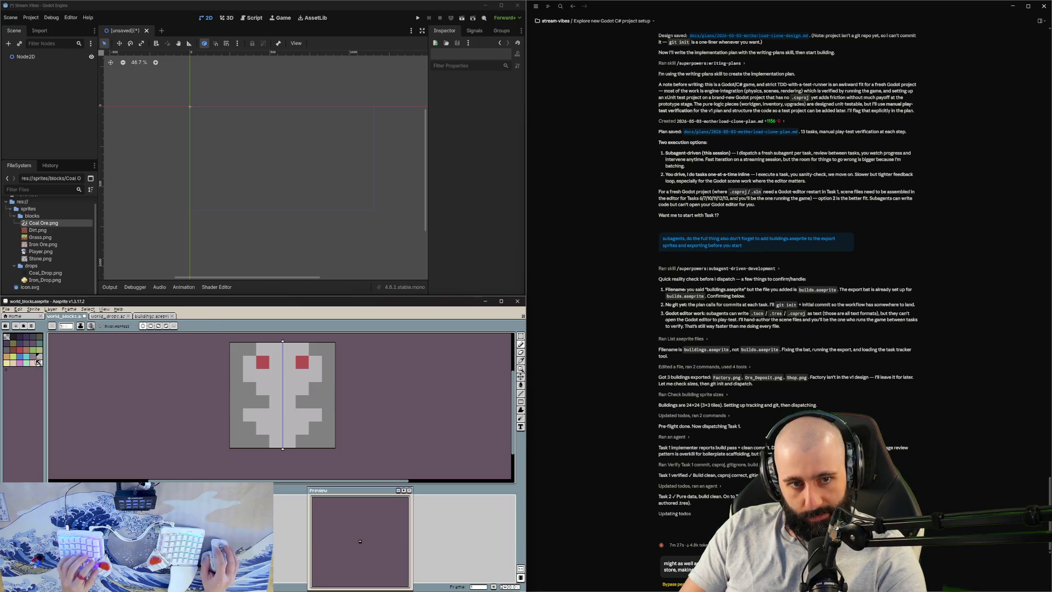
{"action": "left_click", "coordinate": [153, 326]}
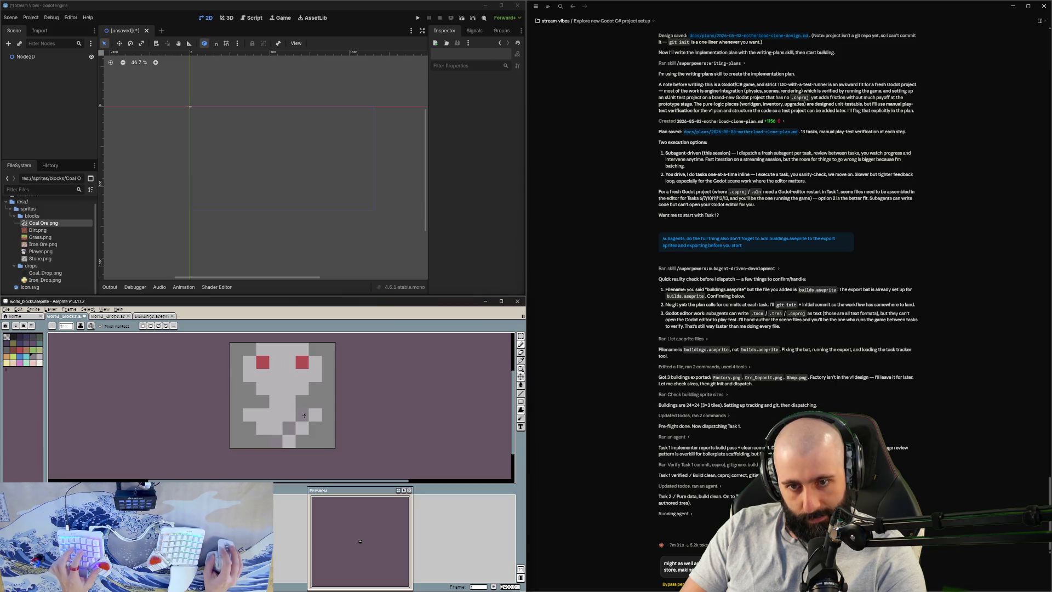
{"action": "scroll", "coordinate": [335, 426], "scroll_direction": "down", "scroll_amount": 1}
{"action": "scroll", "coordinate": [318, 431], "scroll_direction": "up", "scroll_amount": 1}
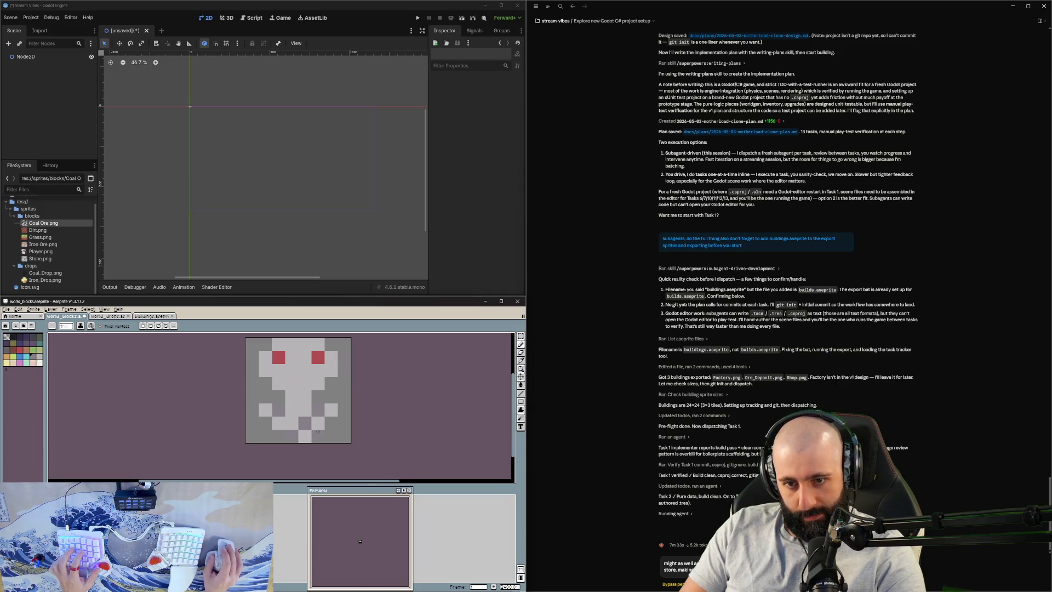
{"action": "key", "text": "v"}
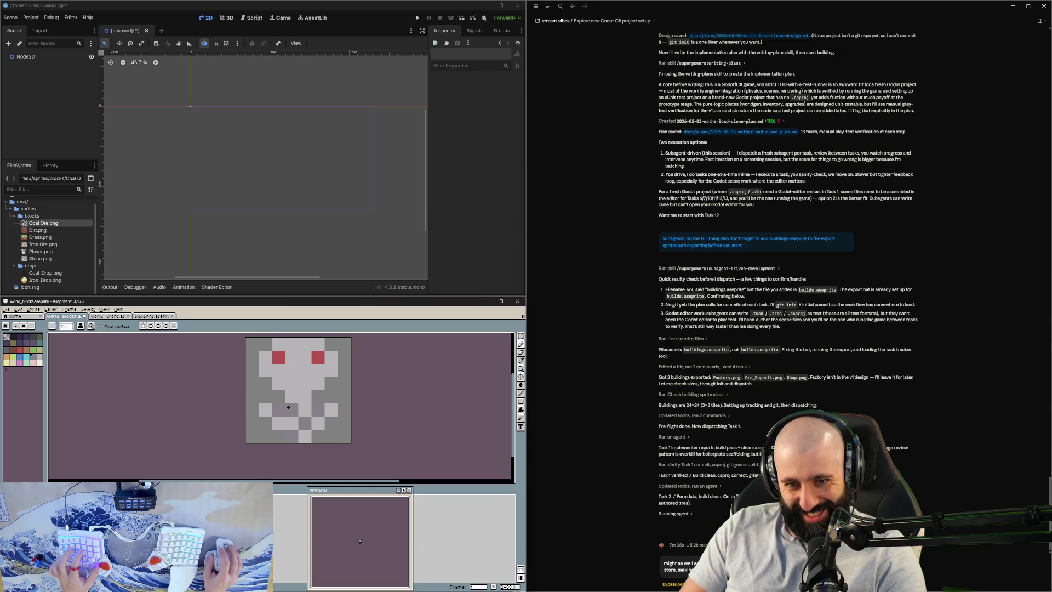
{"action": "scroll", "coordinate": [380, 452], "scroll_direction": "down", "scroll_amount": 1}
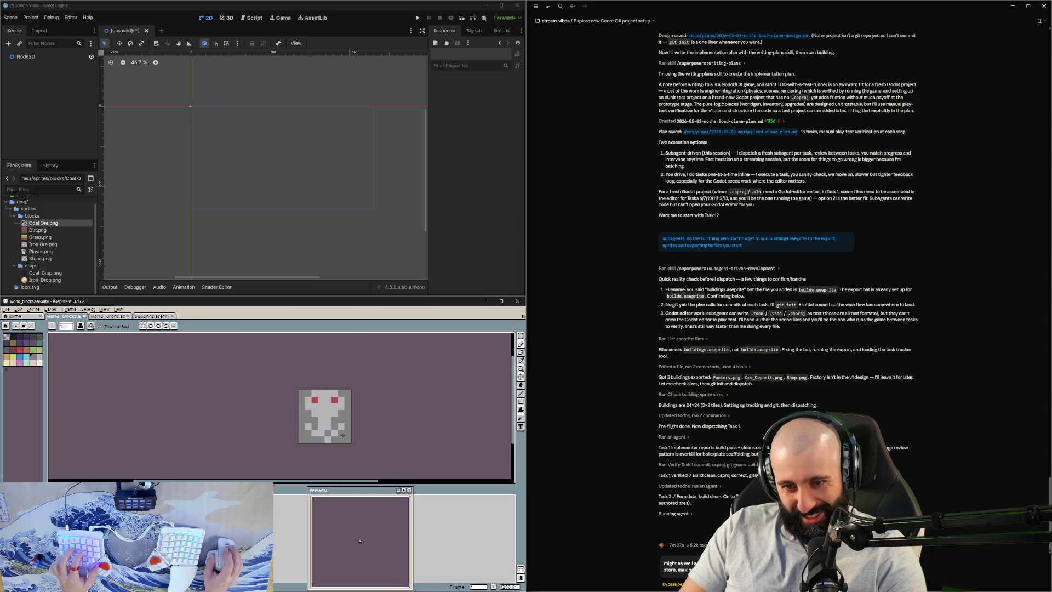
{"action": "scroll", "coordinate": [342, 435], "scroll_direction": "up", "scroll_amount": 1}
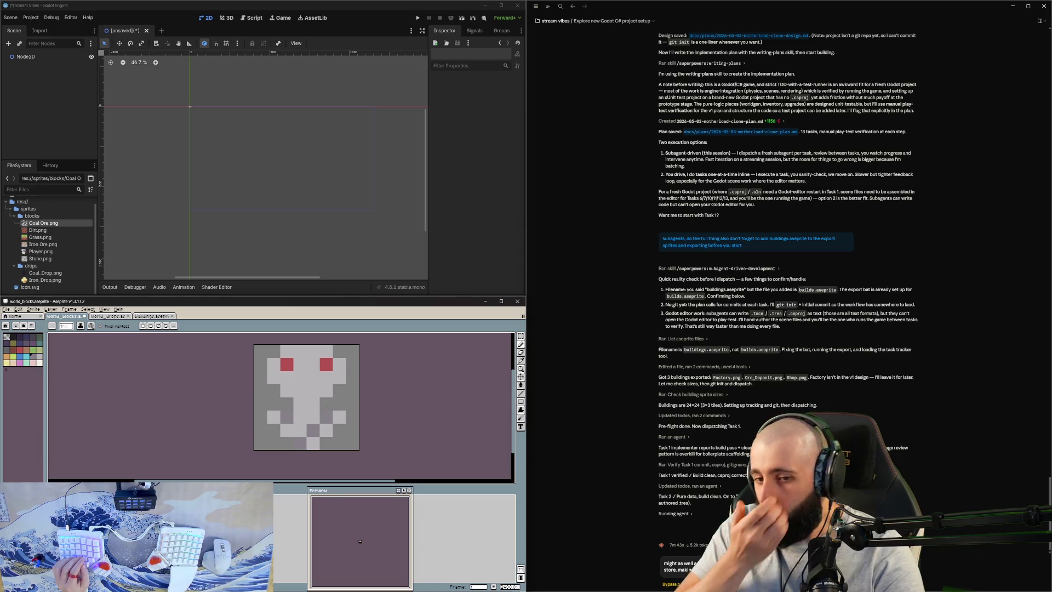
Step: Cover the lower half of the figure with dark grey using the darkest palette colour
{"action": "key", "text": "b"}
{"action": "mouse_move", "coordinate": [272, 416]}
{"action": "left_mouse_down"}
{"action": "mouse_move", "coordinate": [326, 430]}
{"action": "mouse_move", "coordinate": [326, 417]}
{"action": "mouse_move", "coordinate": [286, 443]}
{"action": "left_mouse_up"}
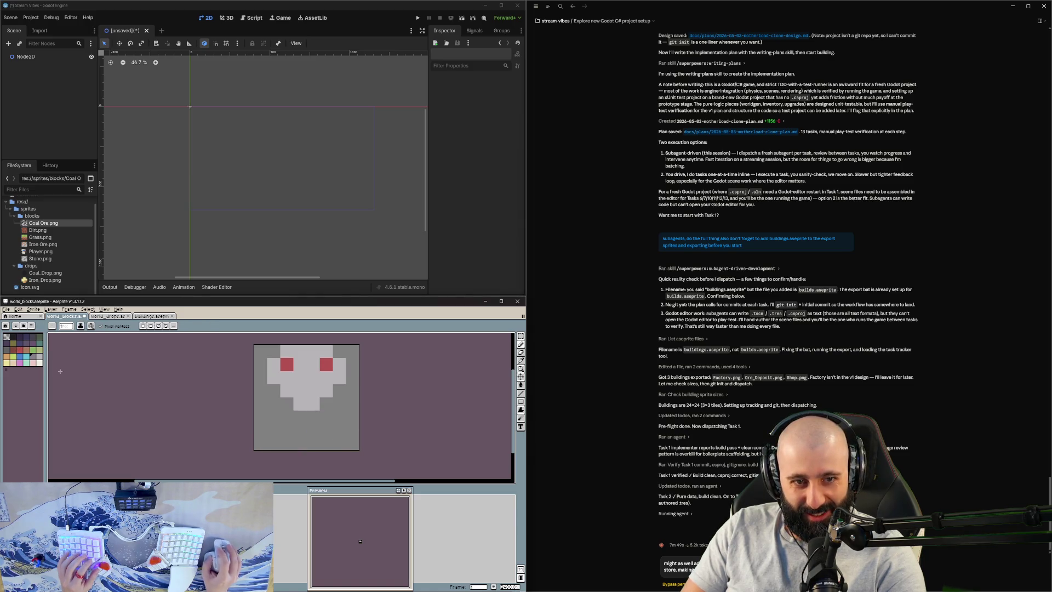
{"action": "left_click", "coordinate": [7, 349]}
{"action": "mouse_move", "coordinate": [300, 416]}
{"action": "left_mouse_down"}
{"action": "mouse_move", "coordinate": [300, 443]}
{"action": "mouse_move", "coordinate": [329, 416]}
{"action": "mouse_move", "coordinate": [358, 431]}
{"action": "mouse_move", "coordinate": [286, 430]}
{"action": "mouse_move", "coordinate": [287, 417]}
{"action": "mouse_move", "coordinate": [291, 450]}
{"action": "mouse_move", "coordinate": [301, 445]}
{"action": "left_mouse_up"}
{"action": "key", "text": "ctrl+z"}
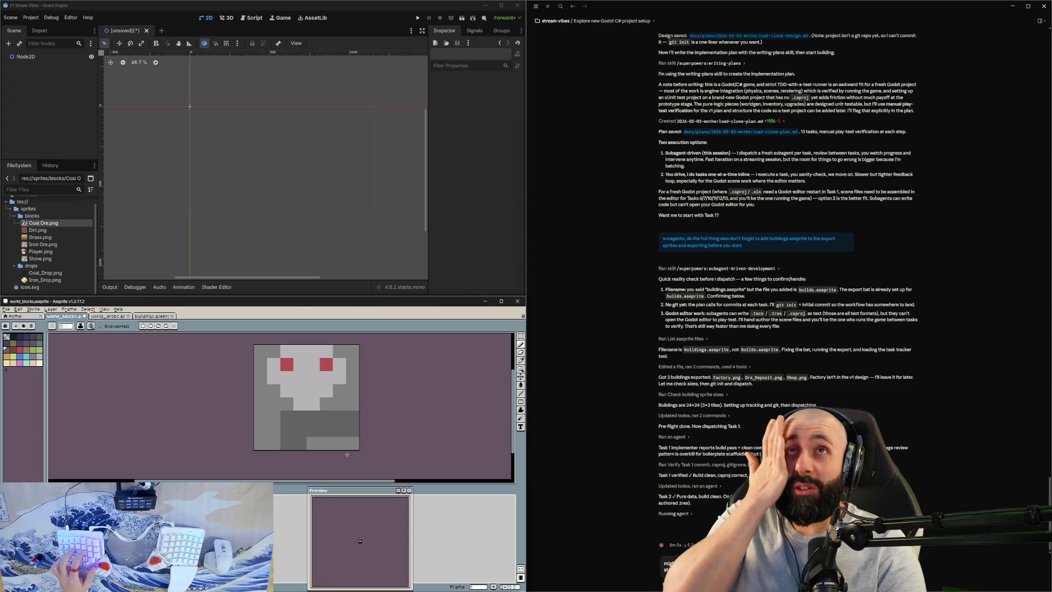
{"action": "left_click", "coordinate": [286, 391]}
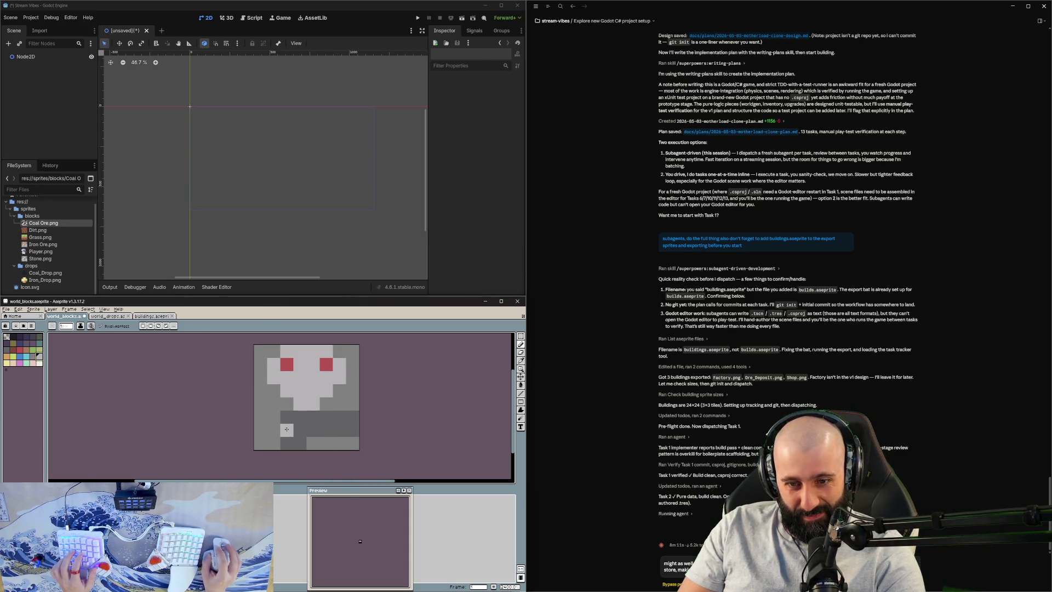
Step: Paint a bar across the dark lower area and recolour it red as a mouth
{"action": "left_click_drag", "start_coordinate": [300, 430], "coordinate": [328, 429]}
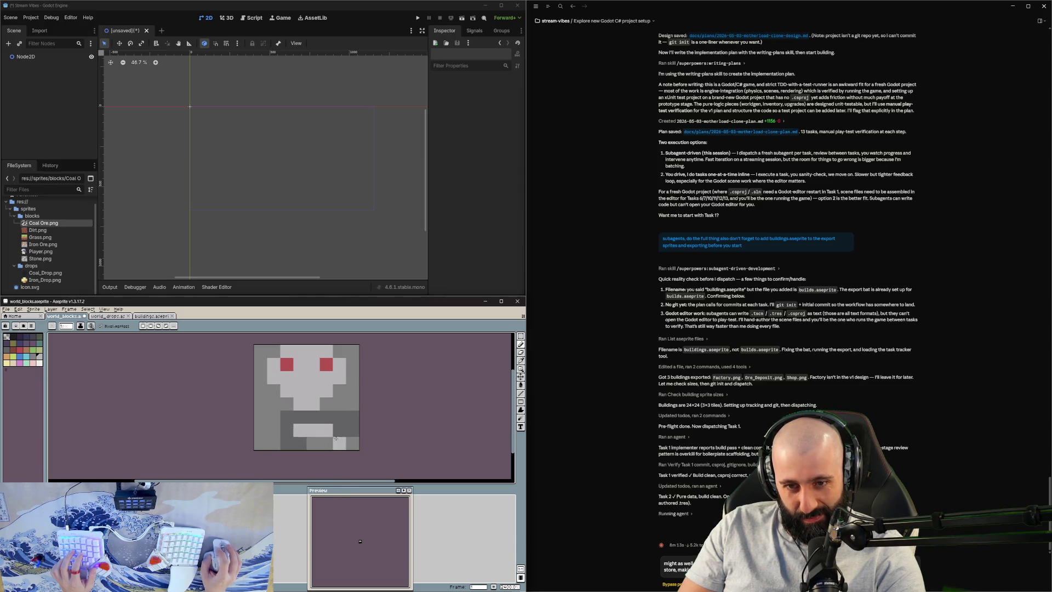
{"action": "scroll", "coordinate": [328, 429], "scroll_direction": "down", "scroll_amount": 2}
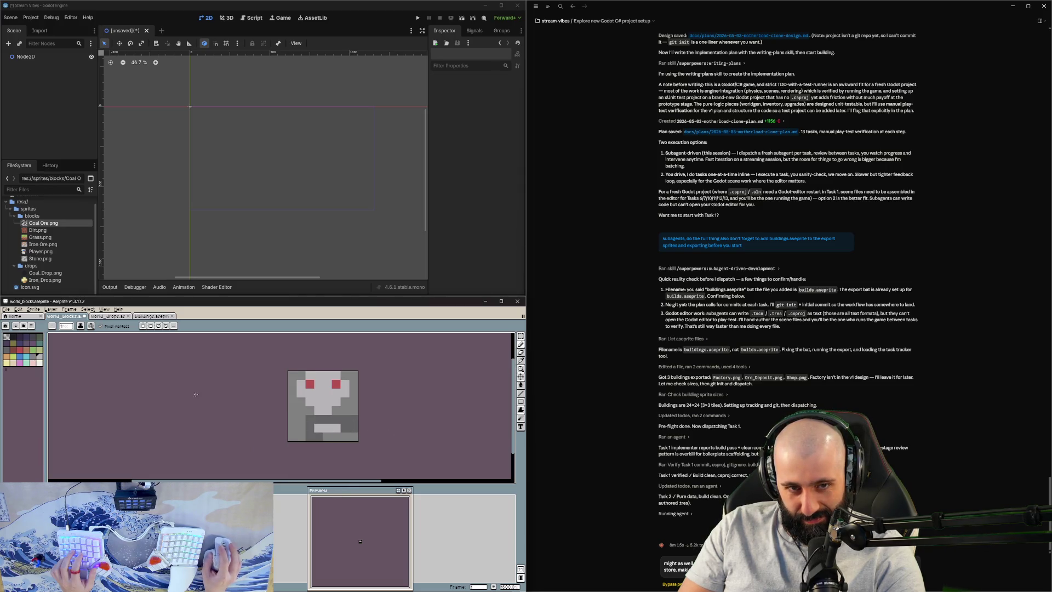
{"action": "left_click", "coordinate": [13, 349]}
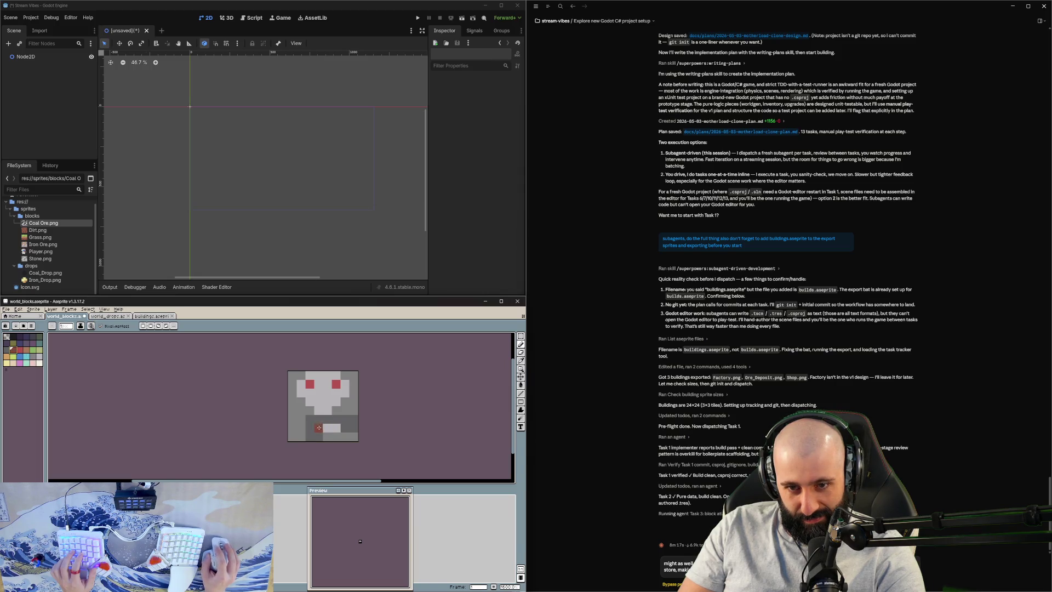
{"action": "left_click_drag", "start_coordinate": [319, 428], "coordinate": [340, 428]}
{"action": "scroll", "coordinate": [337, 433], "scroll_direction": "up", "scroll_amount": 2}
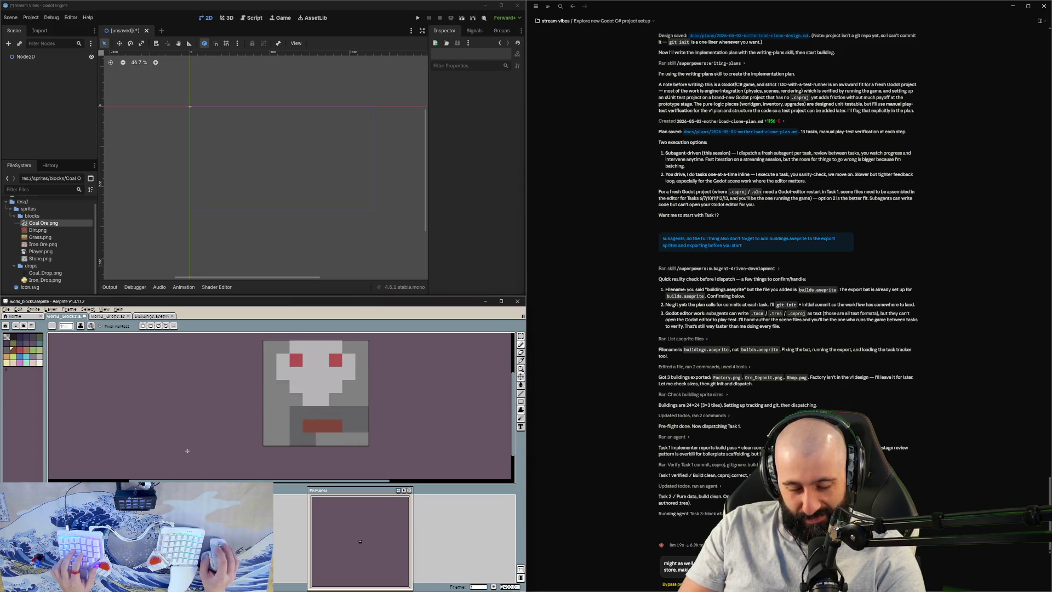
Step: Add two light grey pixels at the figure's lower right
{"action": "left_click", "coordinate": [39, 356]}
{"action": "left_click", "coordinate": [361, 413]}
{"action": "left_click", "coordinate": [348, 413]}
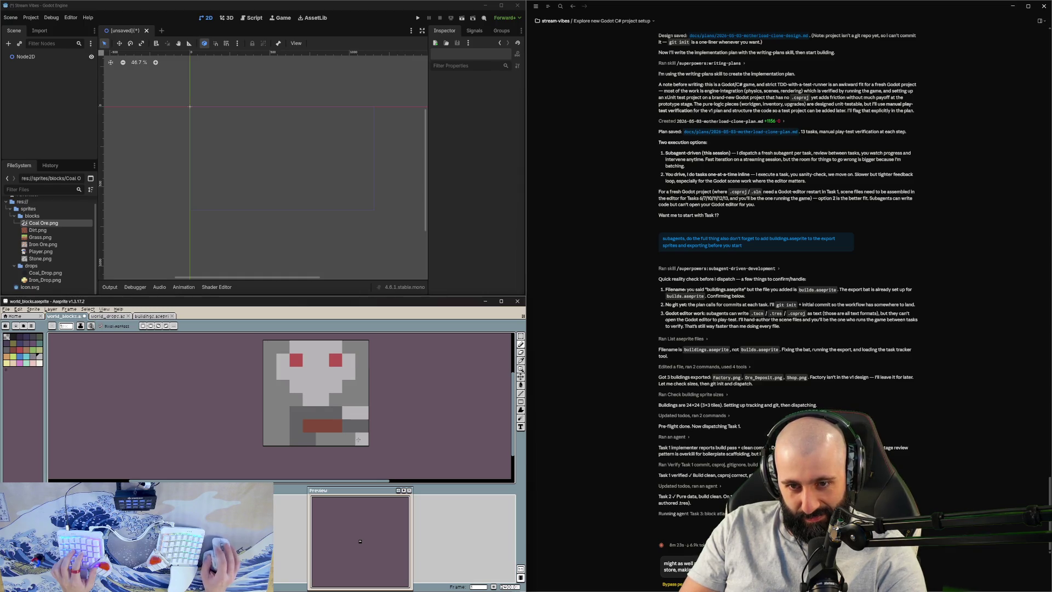
{"action": "scroll", "coordinate": [358, 439], "scroll_direction": "down", "scroll_amount": 2}
{"action": "scroll", "coordinate": [359, 454], "scroll_direction": "up", "scroll_amount": 3}
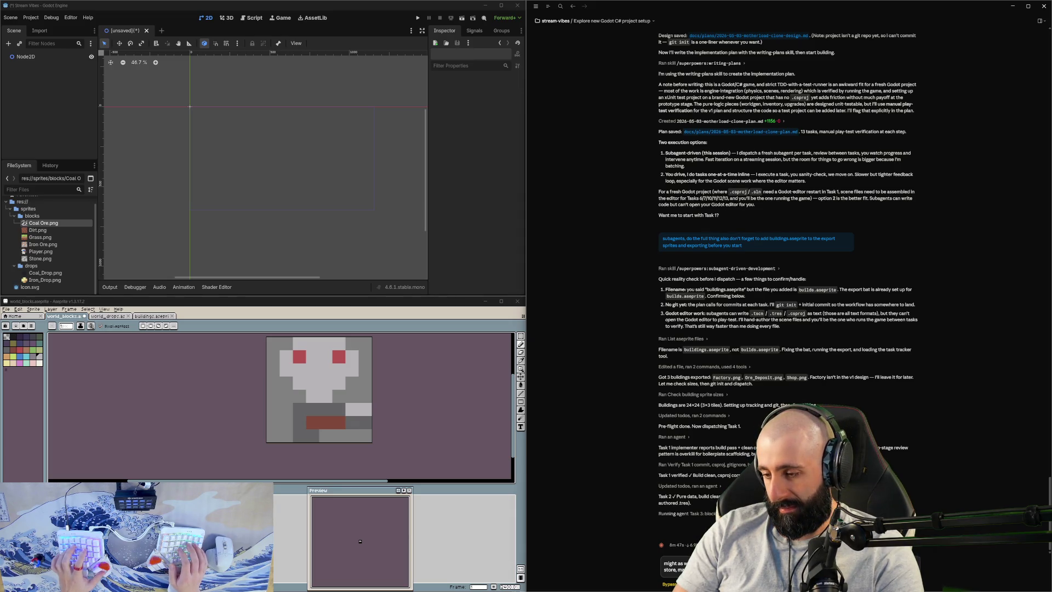
{"action": "type", "text": "There's bot_m"}
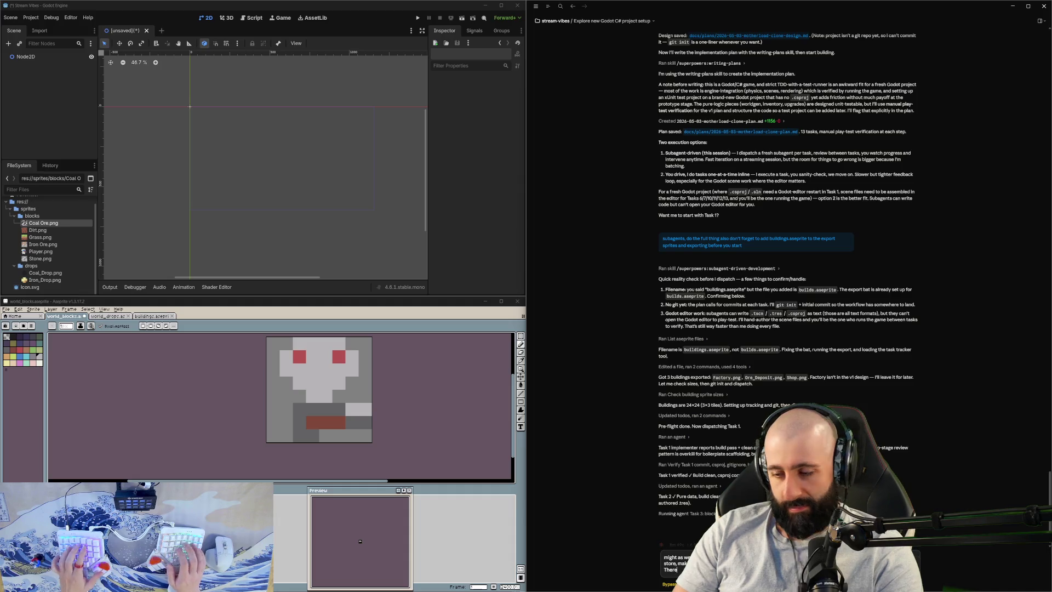
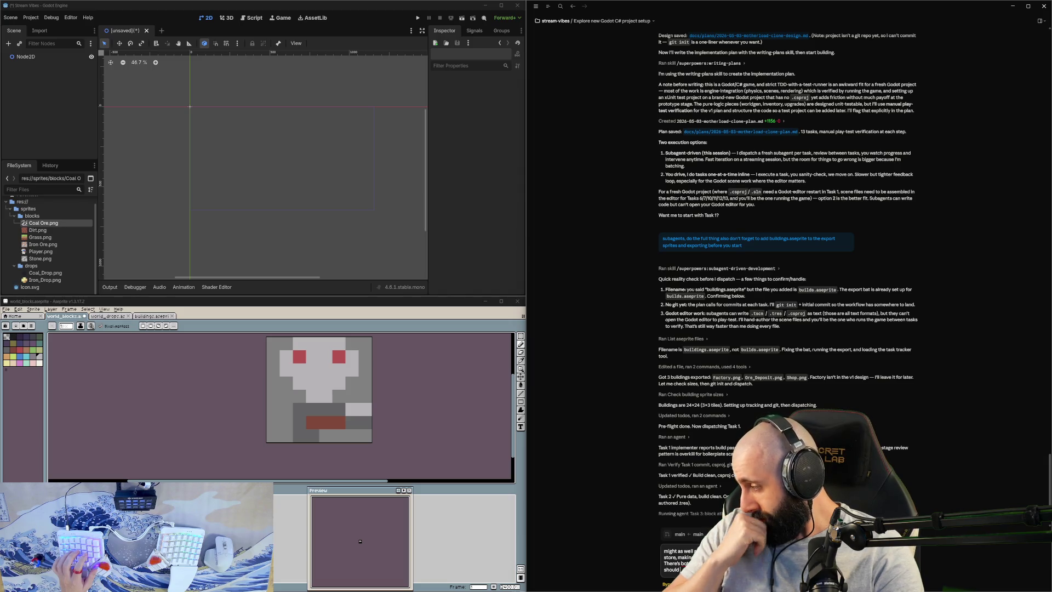
Step: Ask Claude to also add a purchasable factory, bots, cave enemies, an upgradeable gun and health, plus a bot-purchase framing note
{"action": "type", "text": " ju"}
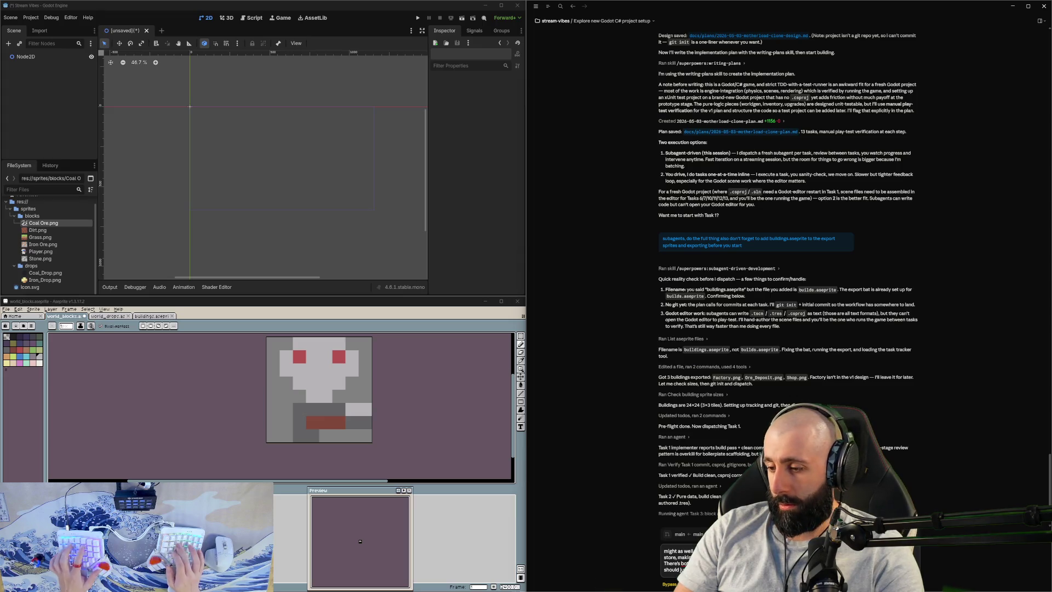
{"action": "type", "text": "n"}
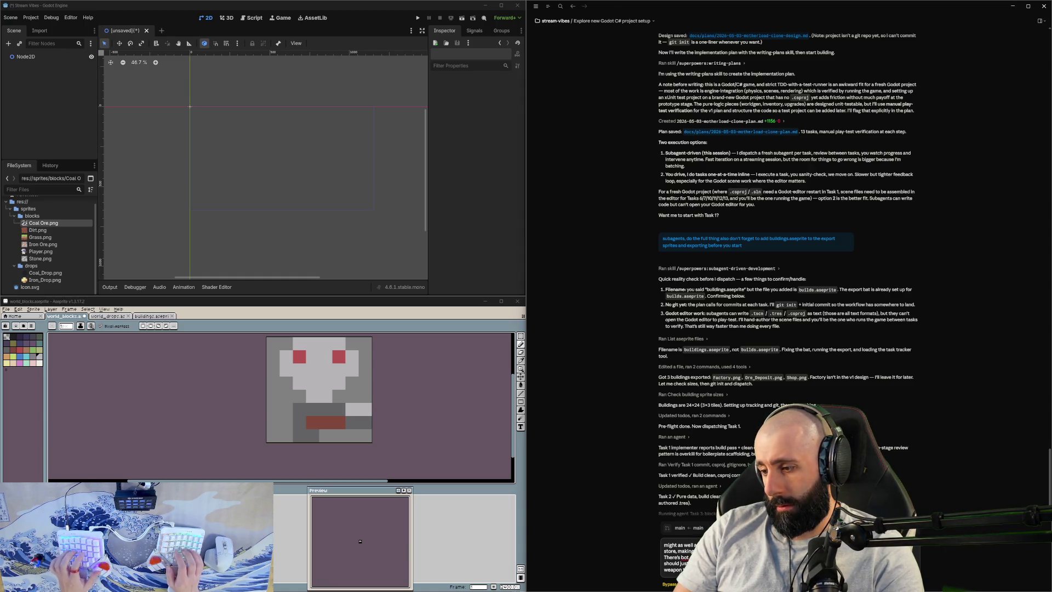
{"action": "type", "text": "of"}
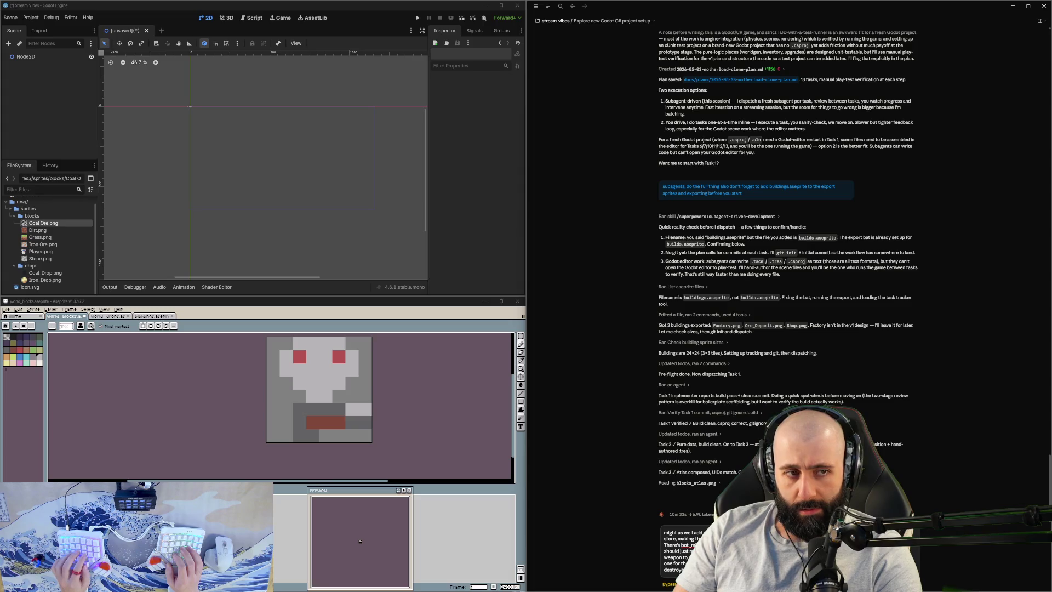
{"action": "key", "text": "Return"}
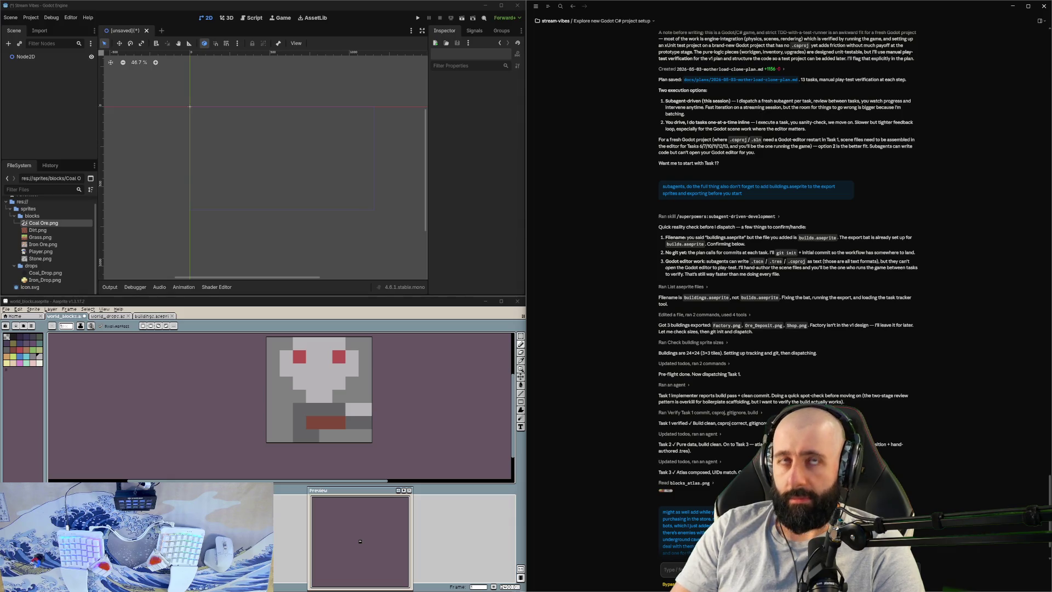
{"action": "type", "text": "also f"}
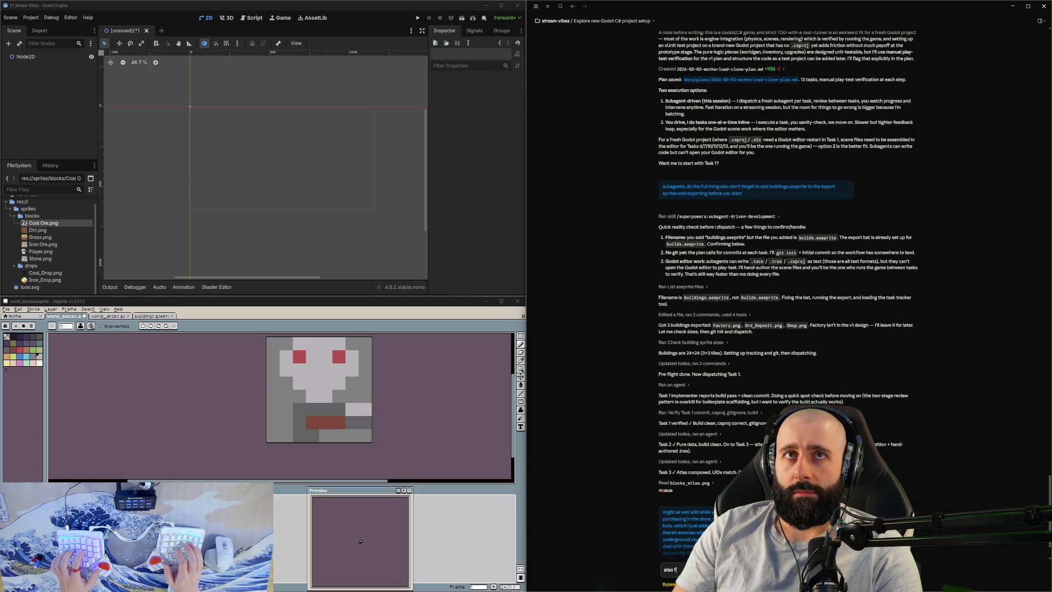
{"action": "type", "text": "ran"}
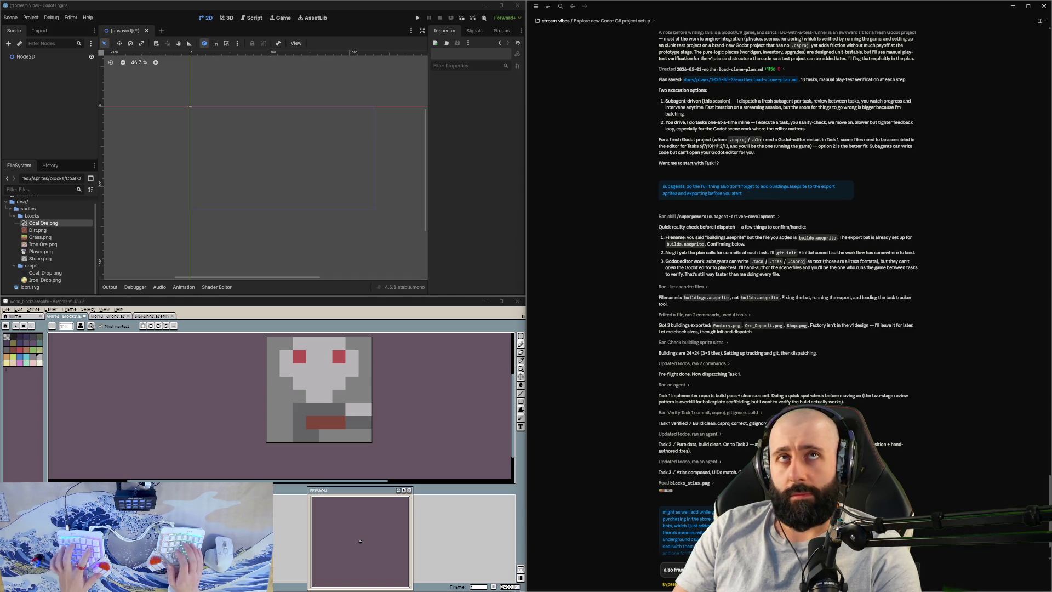
{"action": "key", "text": "Return"}
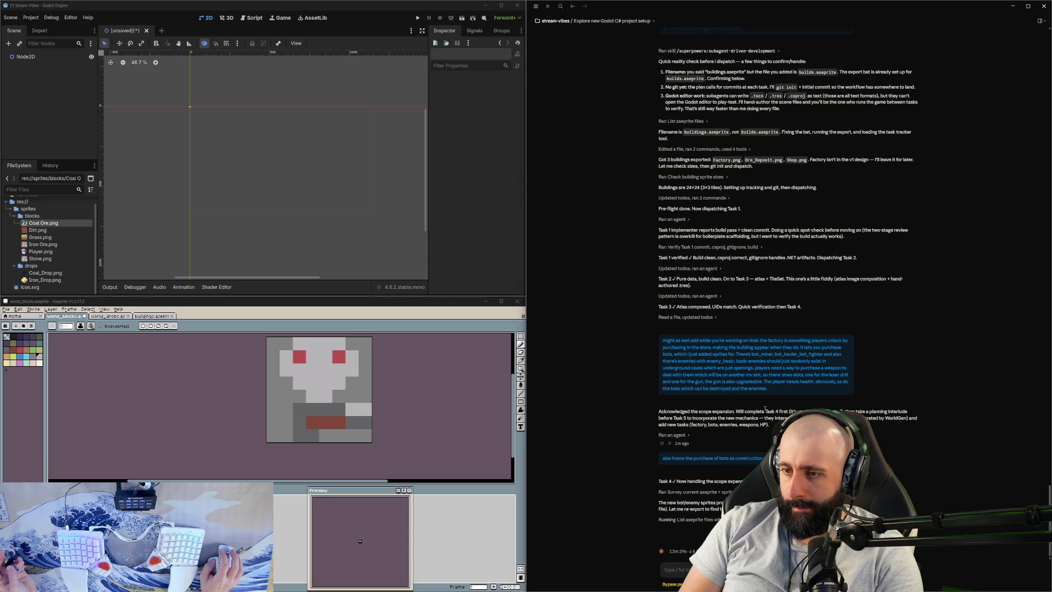
Step: Read Claude's acknowledgement, then bring Rider forward and maximize it
{"action": "scroll", "coordinate": [765, 410], "scroll_direction": "up", "scroll_amount": 4}
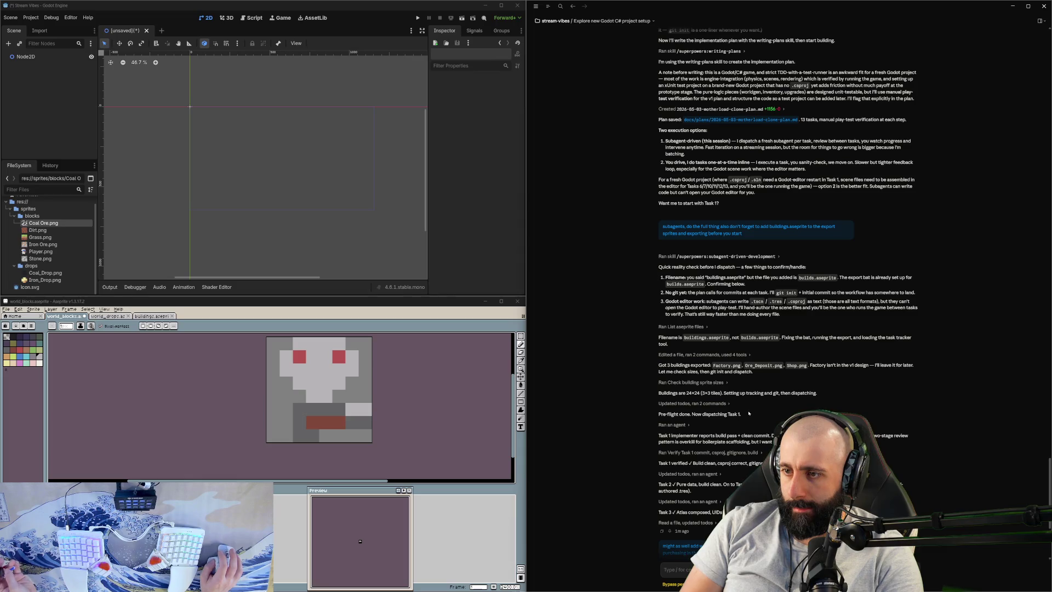
{"action": "scroll", "coordinate": [740, 401], "scroll_direction": "down", "scroll_amount": 4}
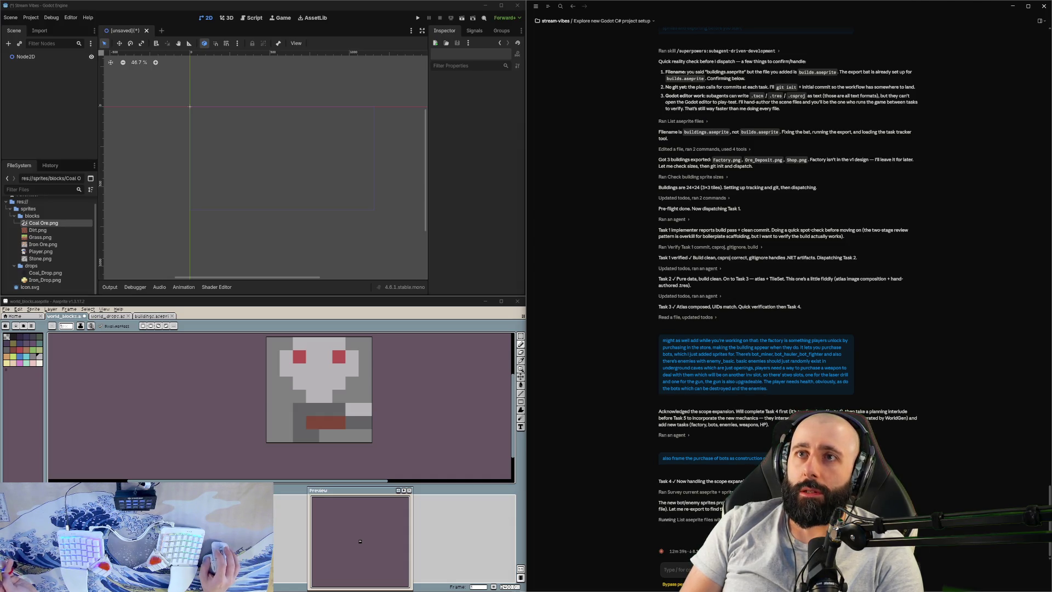
{"action": "key", "text": "alt+Tab"}
{"action": "left_click", "coordinate": [1028, 6]}
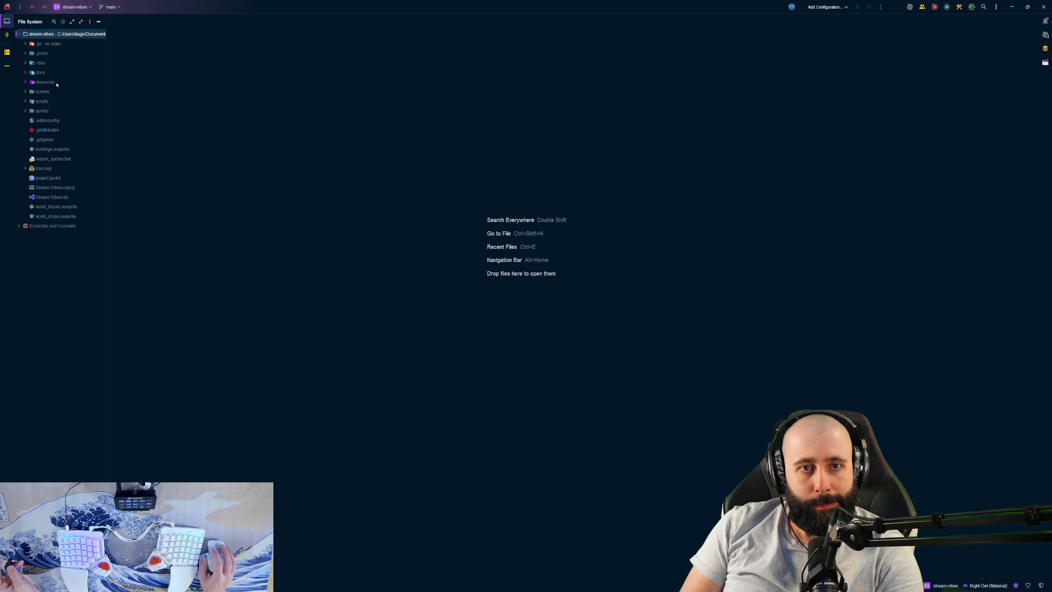
Step: Expand the scripts folder and open BlockType.cs, highlighting its enum values
{"action": "double_click", "coordinate": [54, 102]}
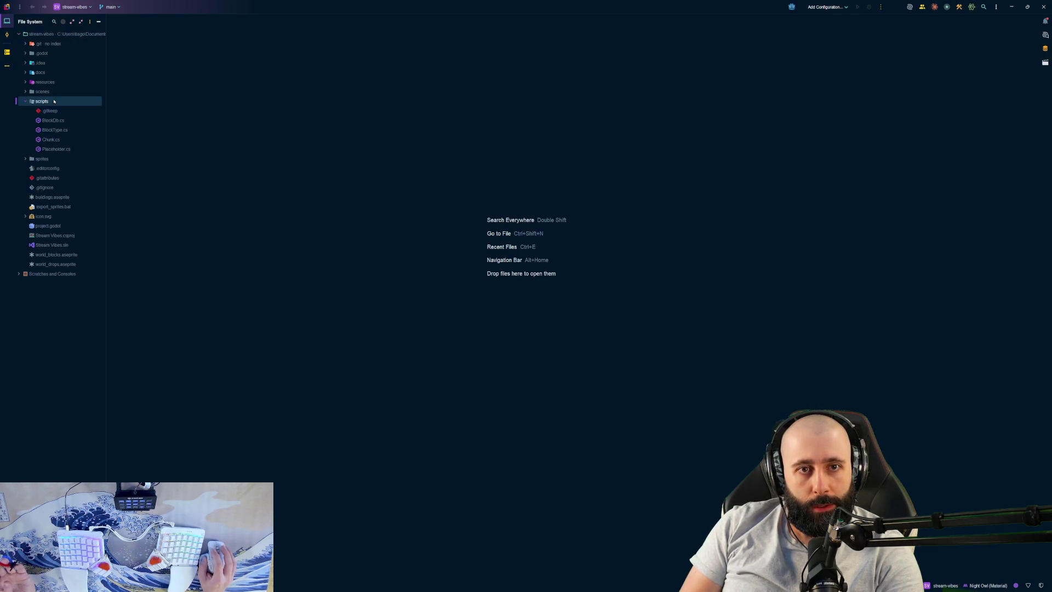
{"action": "key", "text": "Down"}
{"action": "key", "text": "Down"}
{"action": "key", "text": "Down"}
{"action": "key", "text": "Return"}
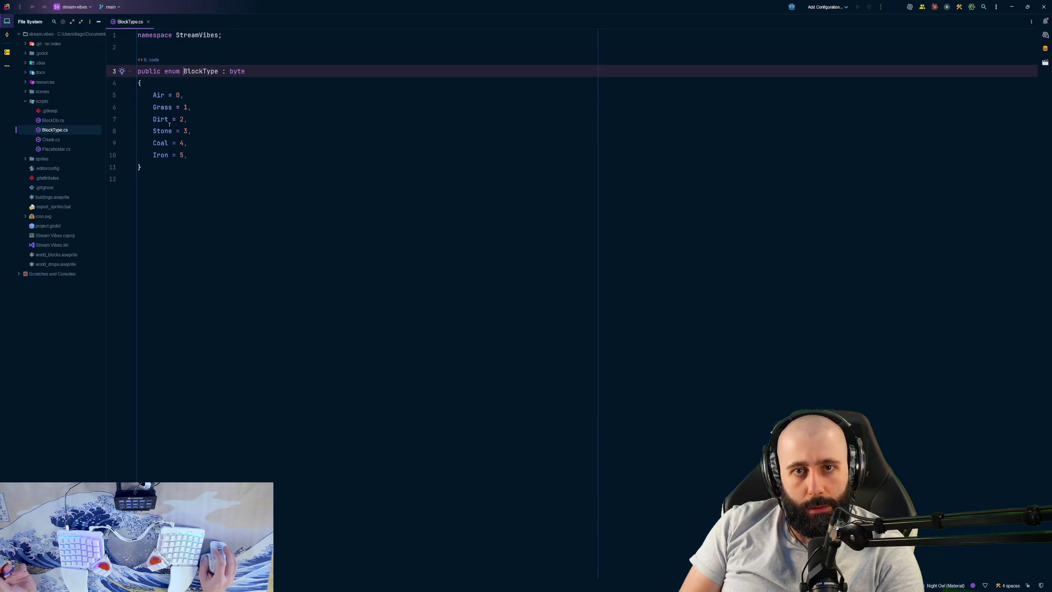
{"action": "mouse_move", "coordinate": [192, 99]}
{"action": "left_mouse_down"}
{"action": "mouse_move", "coordinate": [189, 143]}
{"action": "mouse_move", "coordinate": [143, 179]}
{"action": "mouse_move", "coordinate": [184, 95]}
{"action": "left_mouse_up"}
{"action": "left_click", "coordinate": [321, 179]}
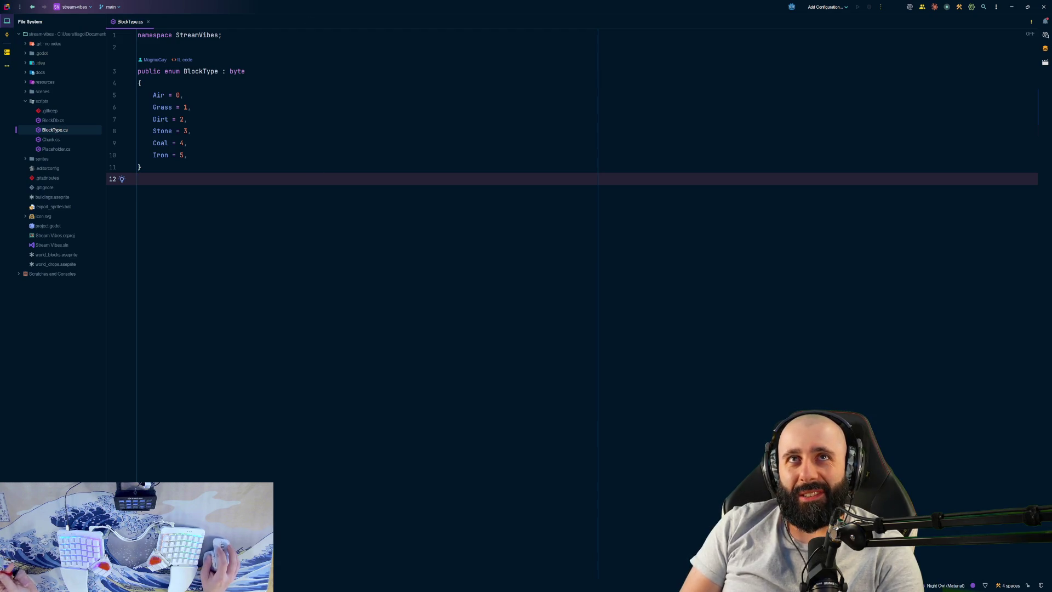
{"action": "left_click_drag", "start_coordinate": [256, 179], "coordinate": [181, 95]}
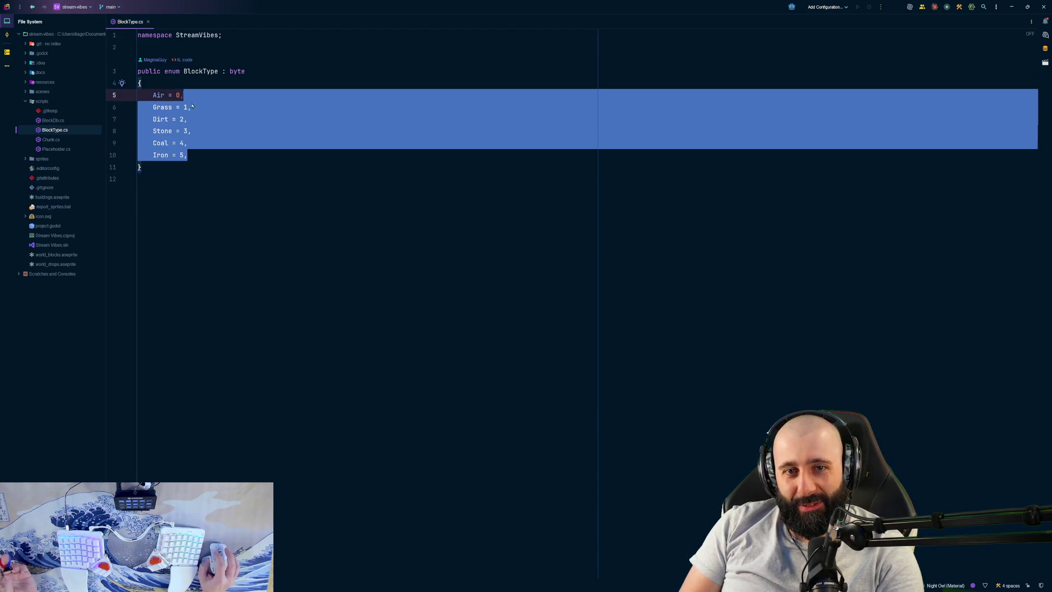
{"action": "left_click", "coordinate": [256, 178]}
Step: Compare BlockDb.cs's block table against the Grass-to-Coal BlockType entries, then open Chunk.cs
{"action": "double_click", "coordinate": [76, 121]}
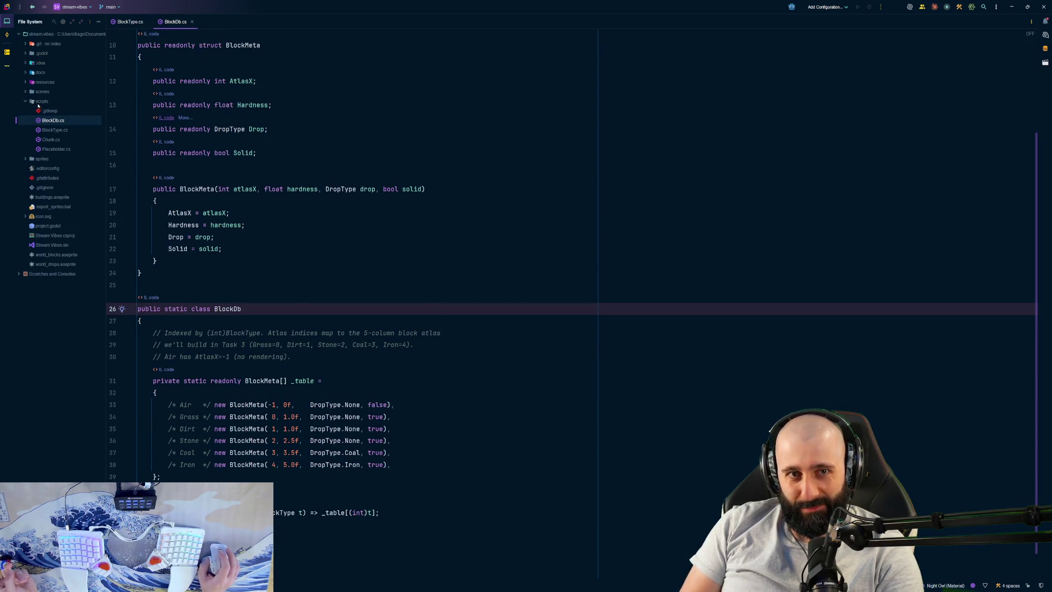
{"action": "double_click", "coordinate": [57, 130]}
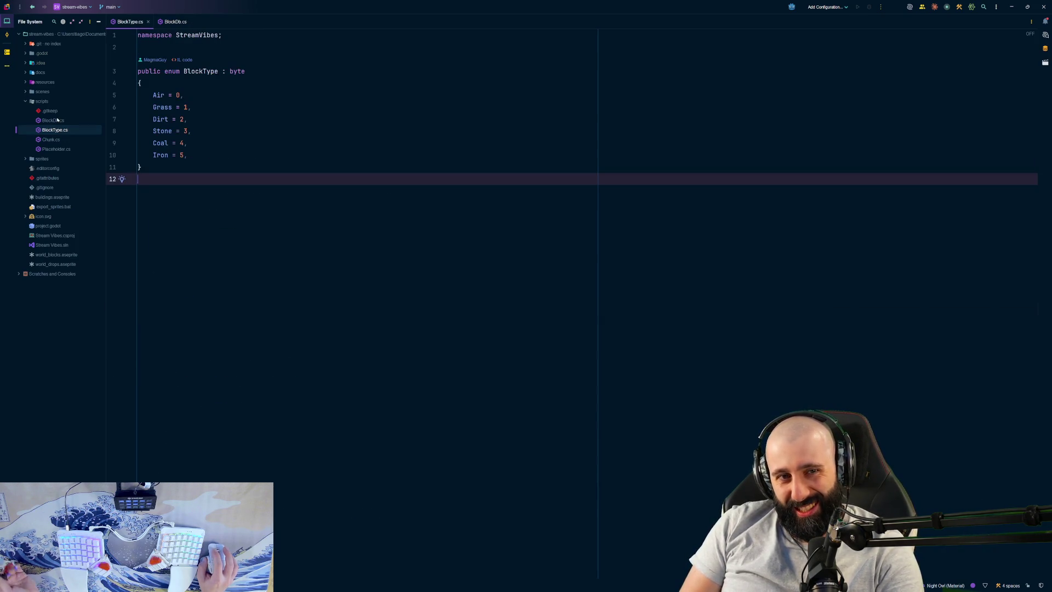
{"action": "double_click", "coordinate": [58, 123]}
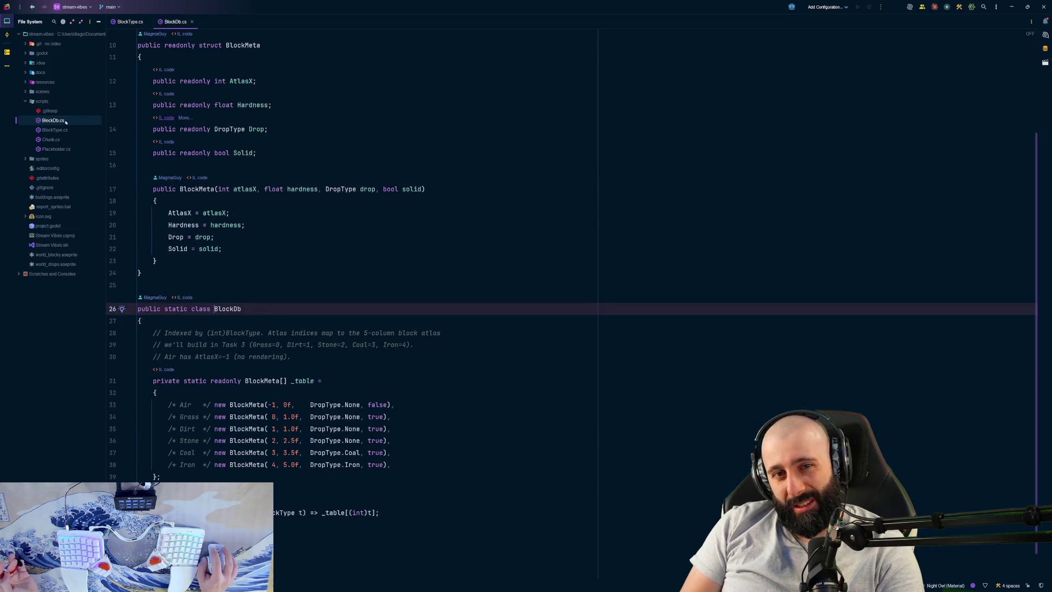
{"action": "scroll", "coordinate": [334, 158], "scroll_direction": "down", "scroll_amount": 1}
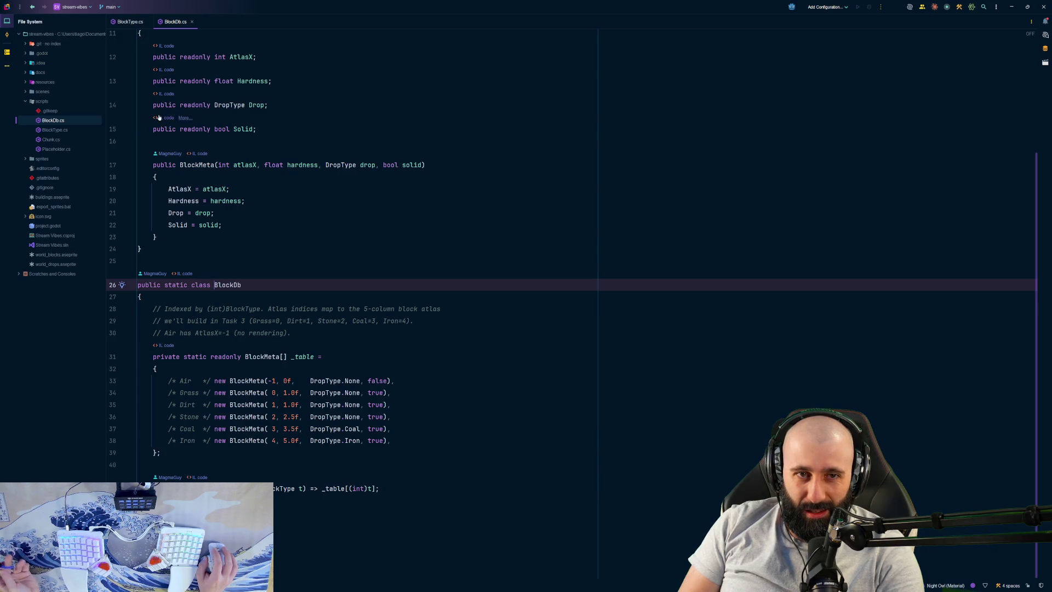
{"action": "double_click", "coordinate": [71, 130]}
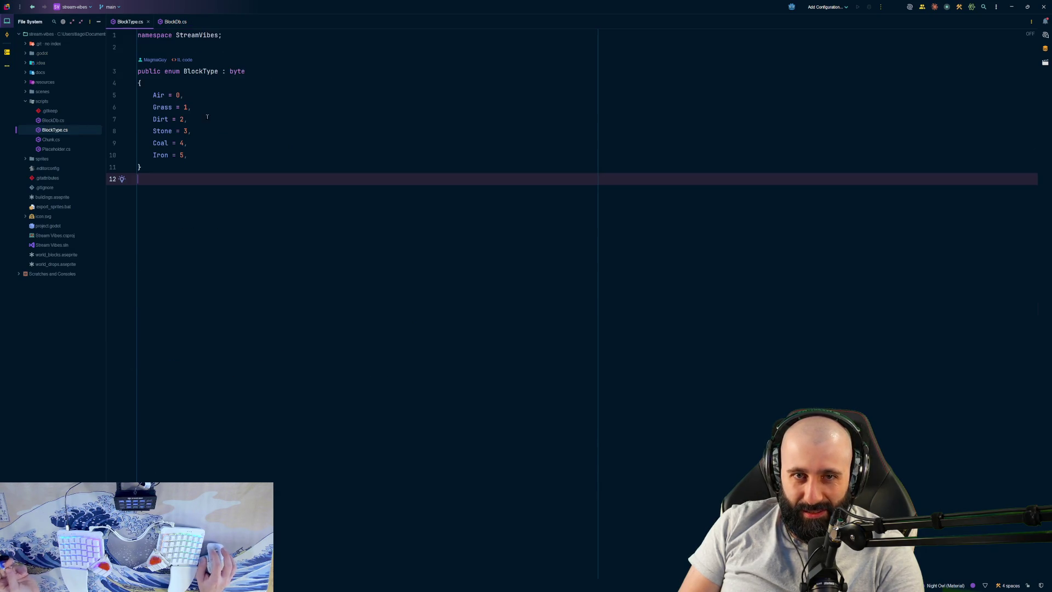
{"action": "left_click_drag", "start_coordinate": [172, 107], "coordinate": [168, 143]}
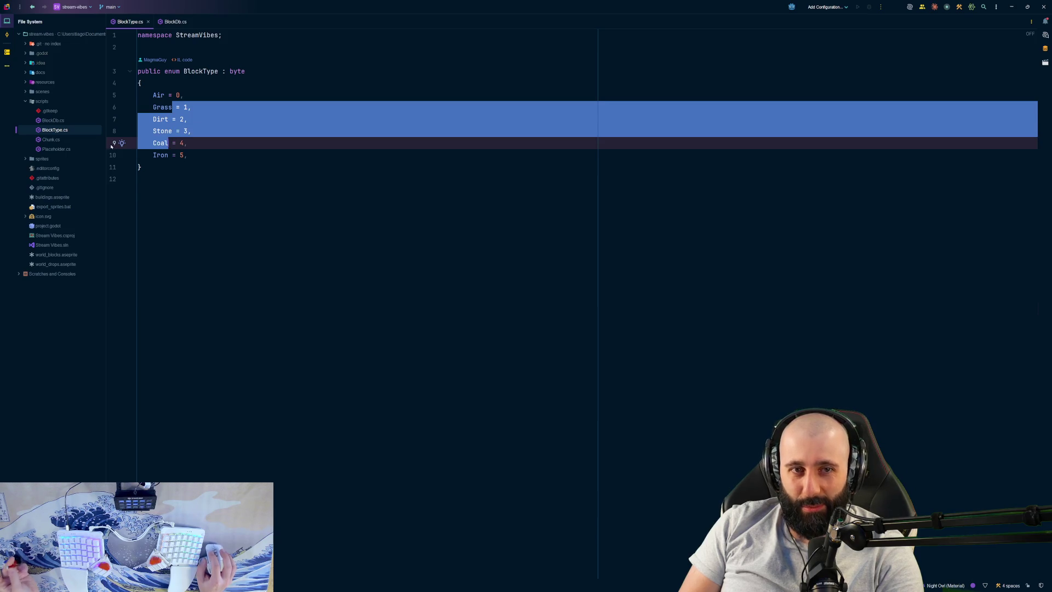
{"action": "double_click", "coordinate": [53, 120]}
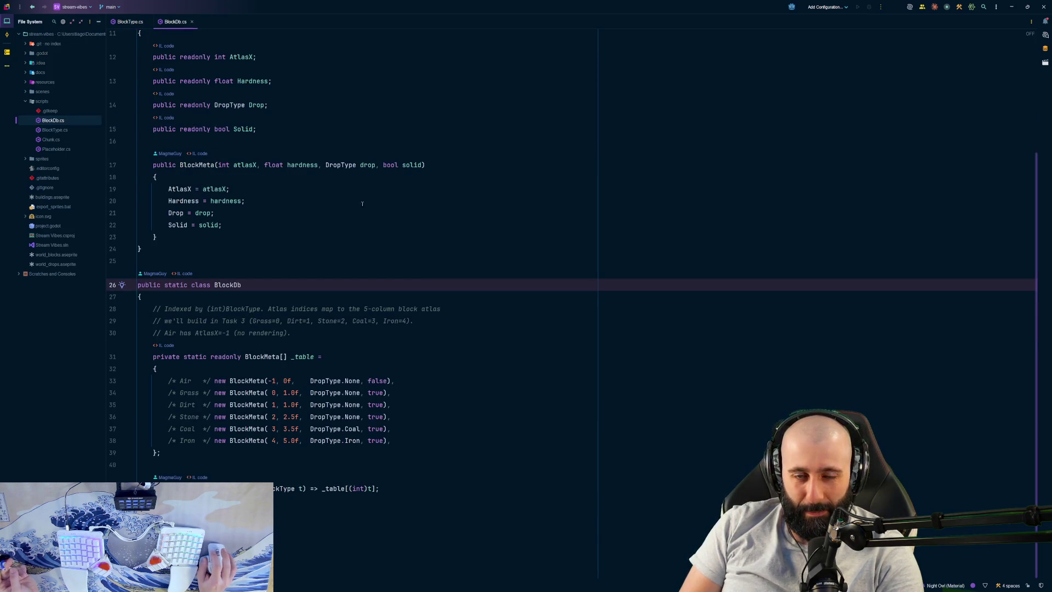
{"action": "scroll", "coordinate": [375, 194], "scroll_direction": "up", "scroll_amount": 3}
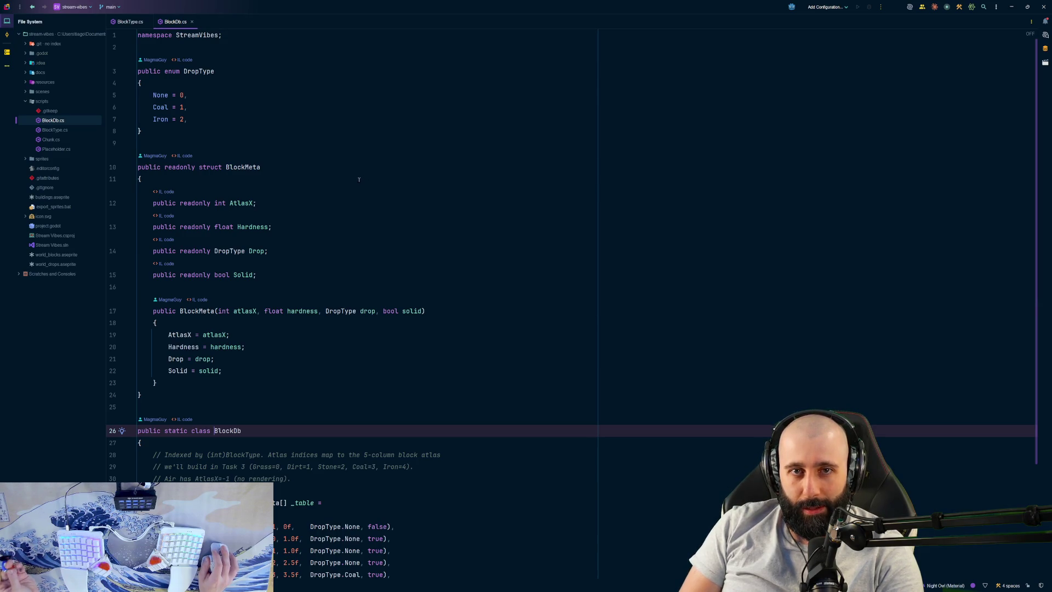
{"action": "scroll", "coordinate": [236, 90], "scroll_direction": "down", "scroll_amount": 2}
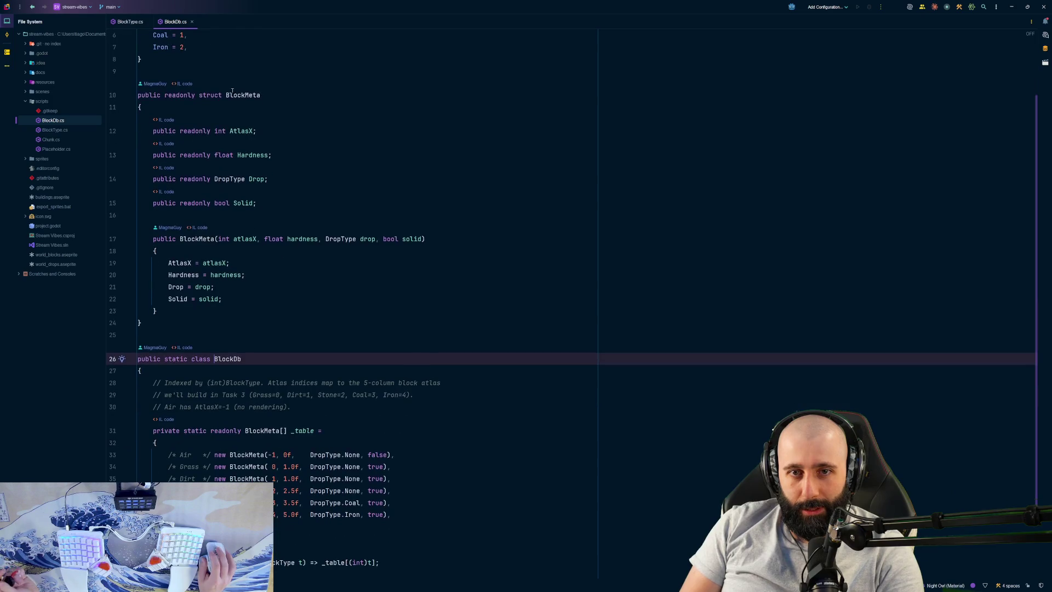
{"action": "scroll", "coordinate": [236, 90], "scroll_direction": "down", "scroll_amount": 2}
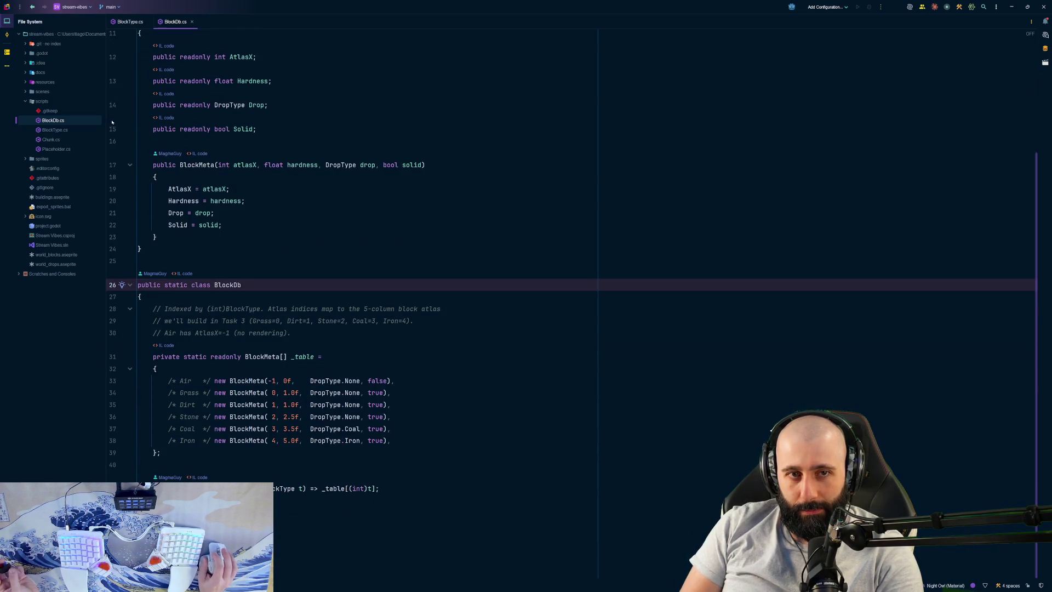
{"action": "left_click", "coordinate": [69, 132]}
{"action": "left_click", "coordinate": [67, 141]}
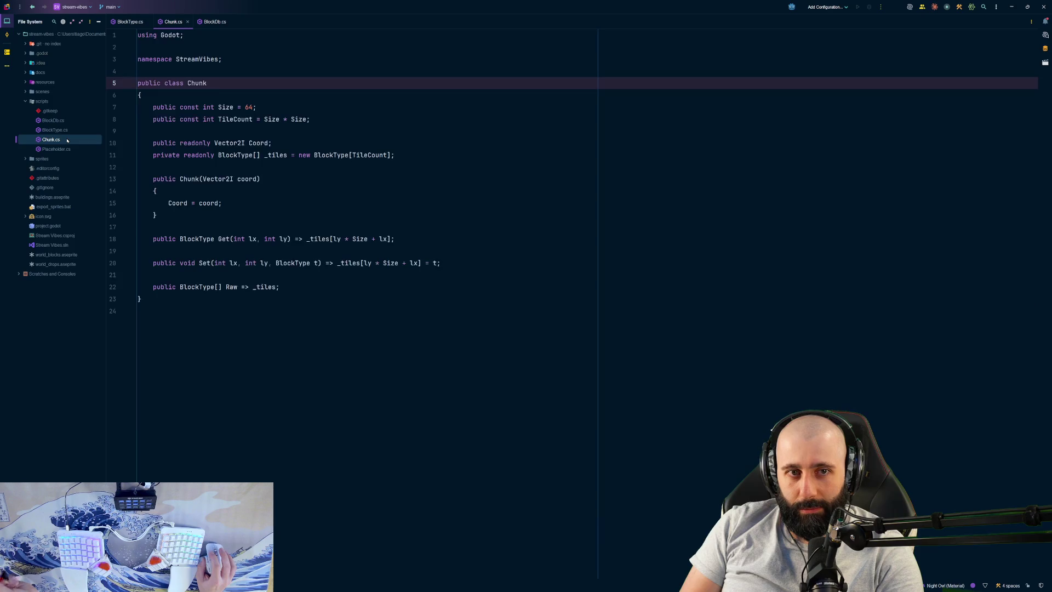
Step: Inspect Chunk.cs's Size = 64 constant and check where TileCount is used
{"action": "left_click", "coordinate": [256, 119]}
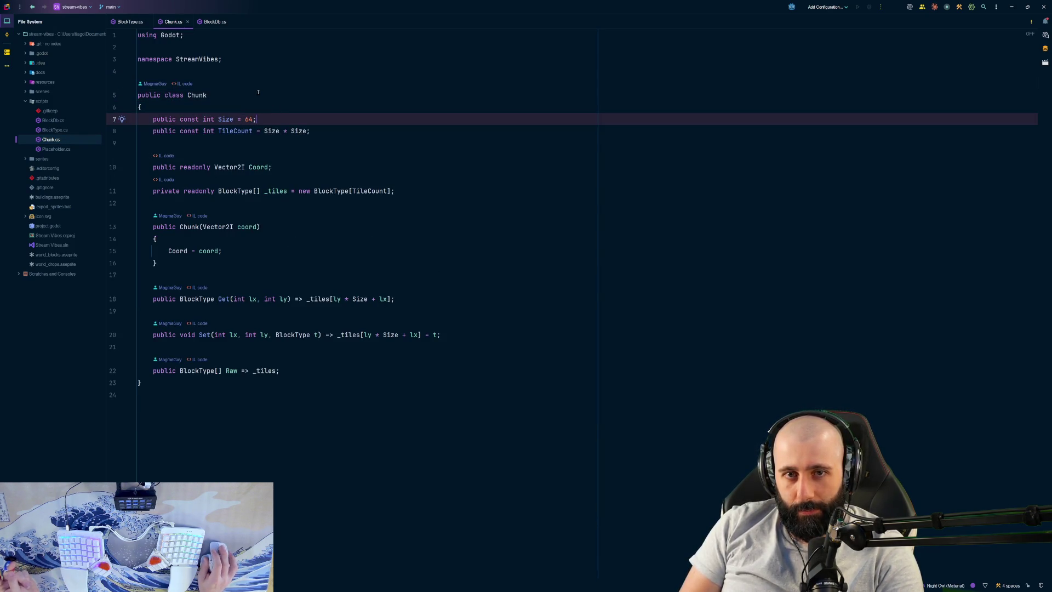
{"action": "key", "text": "Down"}
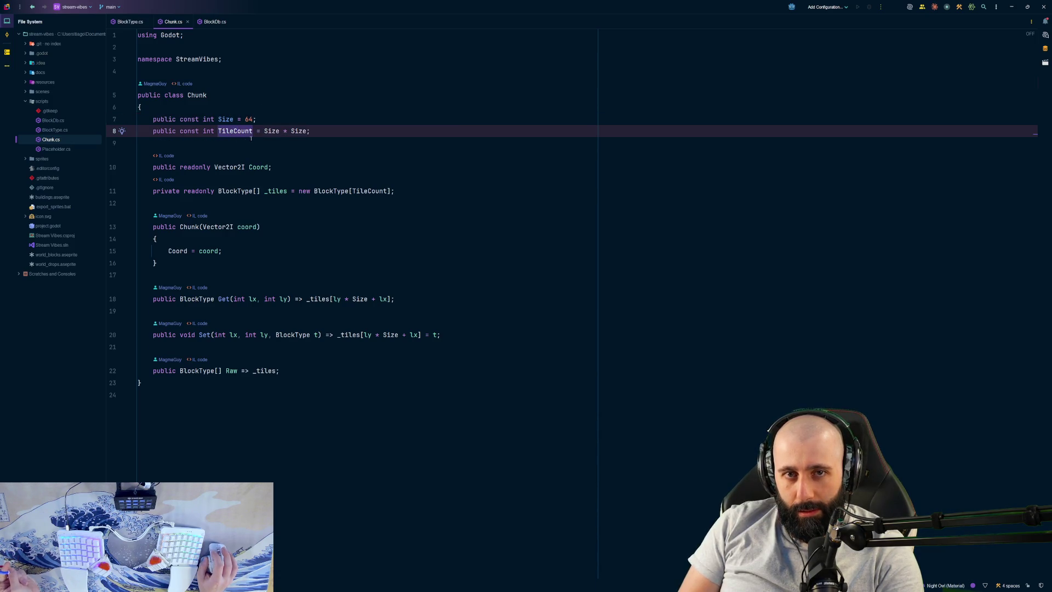
{"action": "key", "text": "Up"}
{"action": "key", "text": "Down"}
{"action": "key", "text": "Down"}
{"action": "key", "text": "Up"}
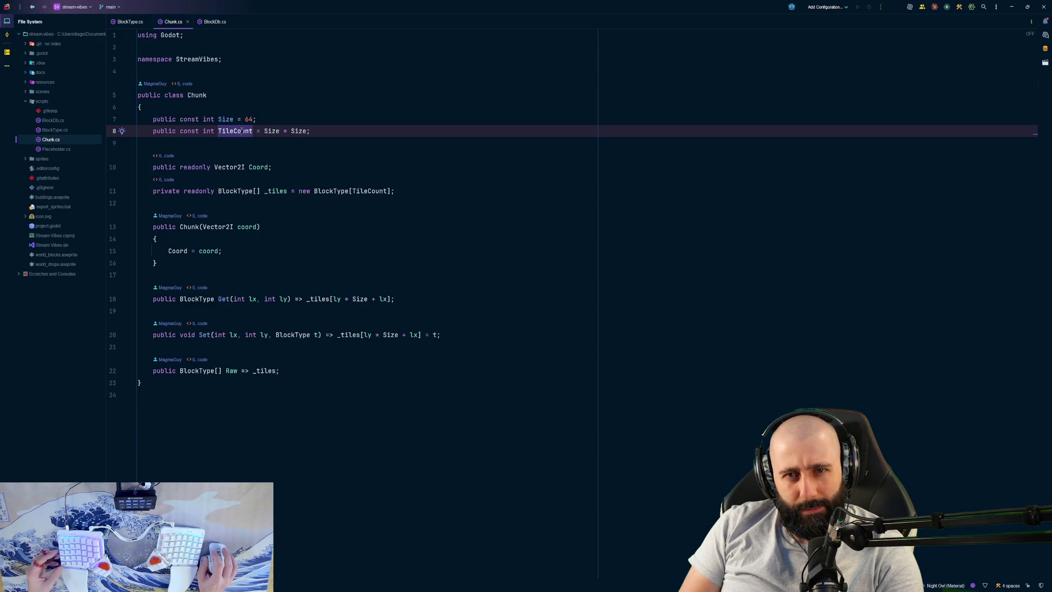
{"action": "left_click", "coordinate": [242, 130], "text": "ctrl"}
{"action": "left_click", "coordinate": [236, 97]}
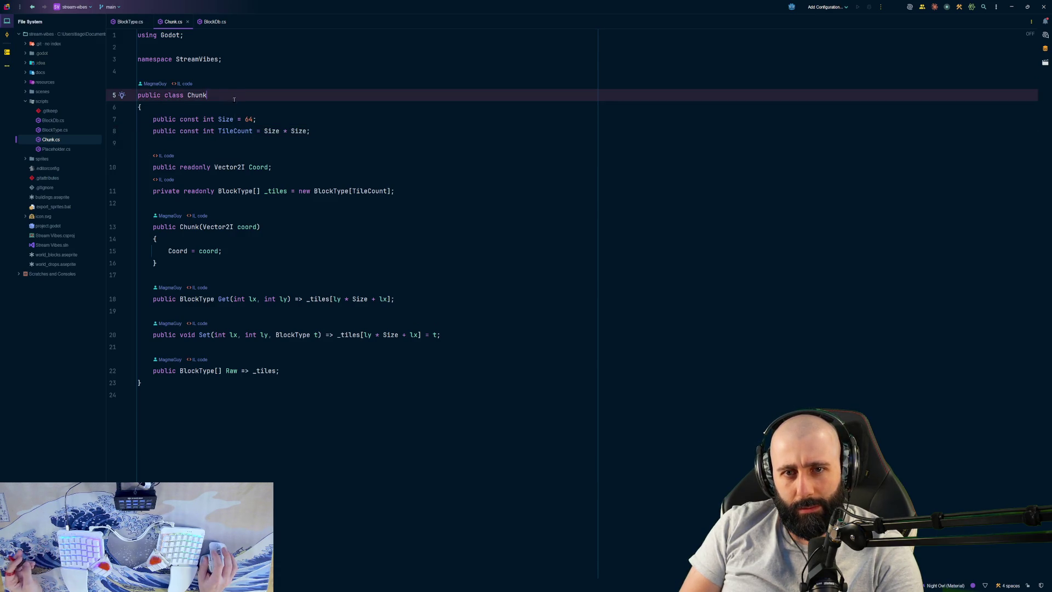
Step: Open Placeholder.cs, Chunk.cs, BlockType.cs and BlockDb.cs in turn from the scripts folder
{"action": "double_click", "coordinate": [56, 149]}
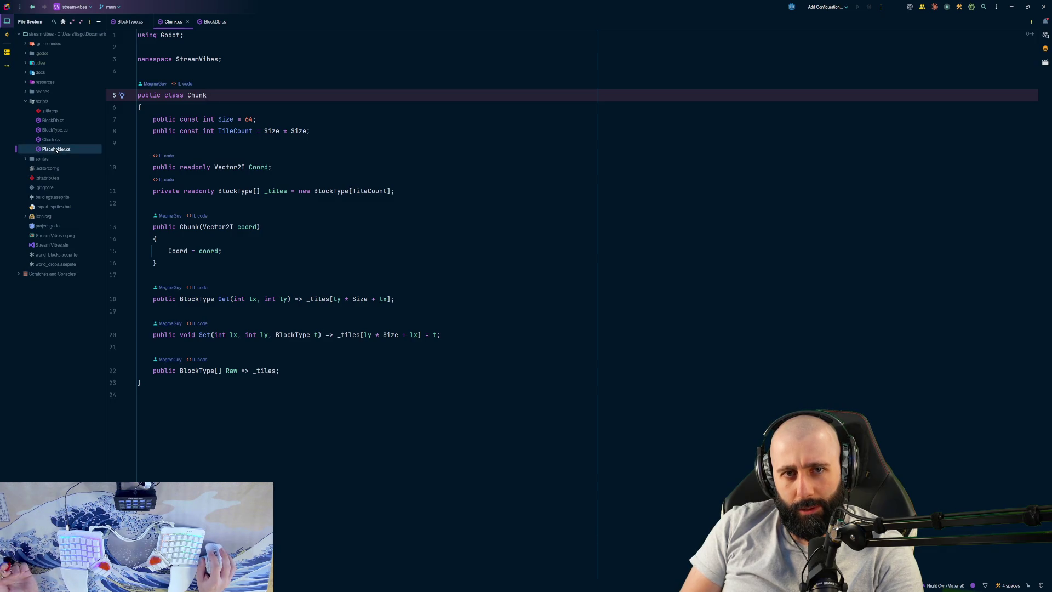
{"action": "double_click", "coordinate": [55, 139]}
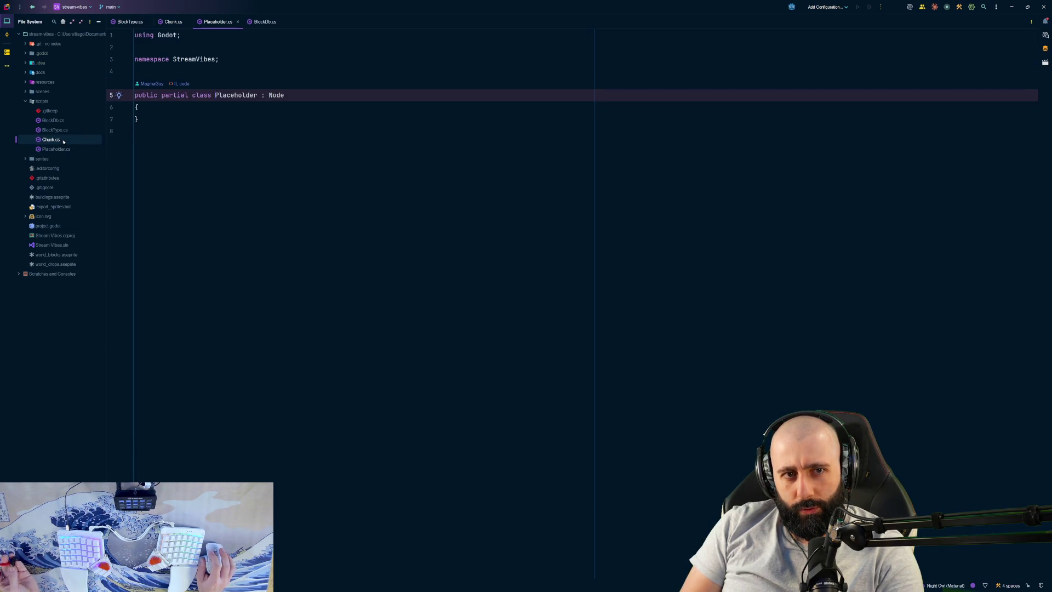
{"action": "double_click", "coordinate": [58, 129]}
{"action": "double_click", "coordinate": [62, 122]}
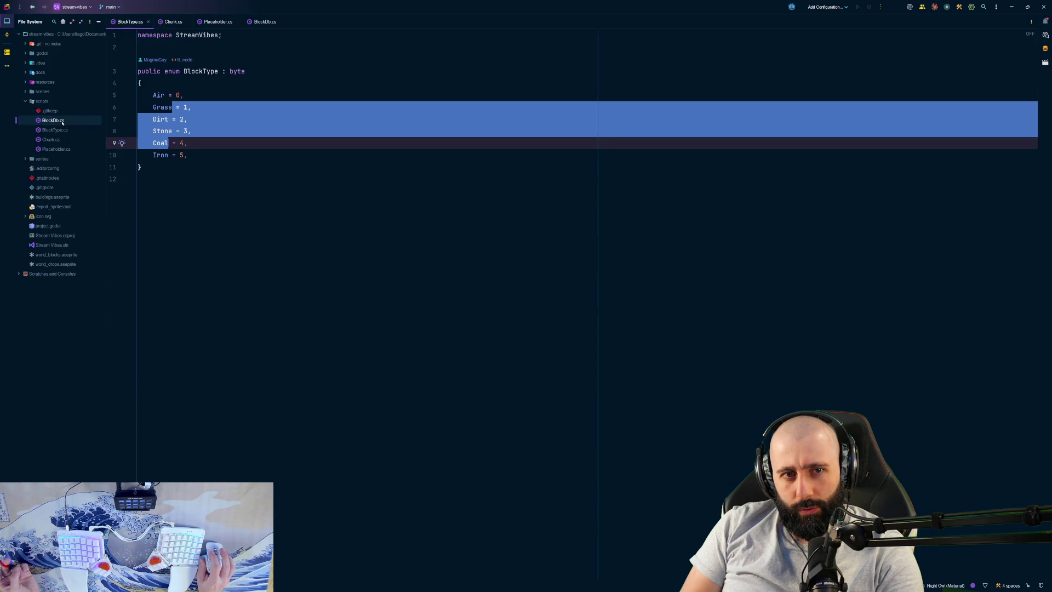
{"action": "left_click_drag", "start_coordinate": [437, 81], "coordinate": [428, 87]}
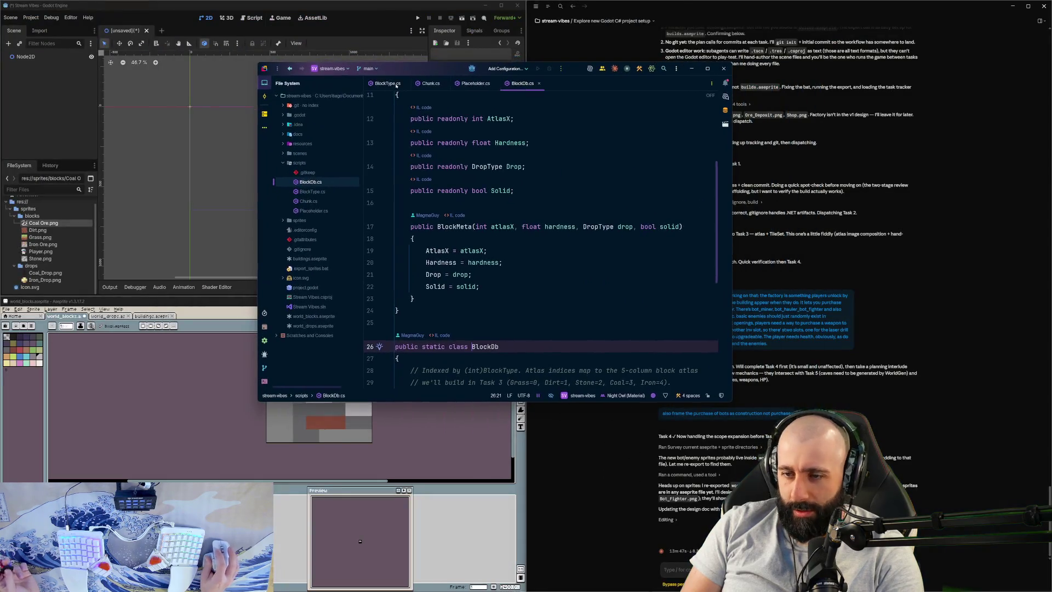
Step: Reopen Chunk.cs and BlockType.cs, glance at the Claude chat, then switch to the Godot editor
{"action": "key", "text": "alt+Tab"}
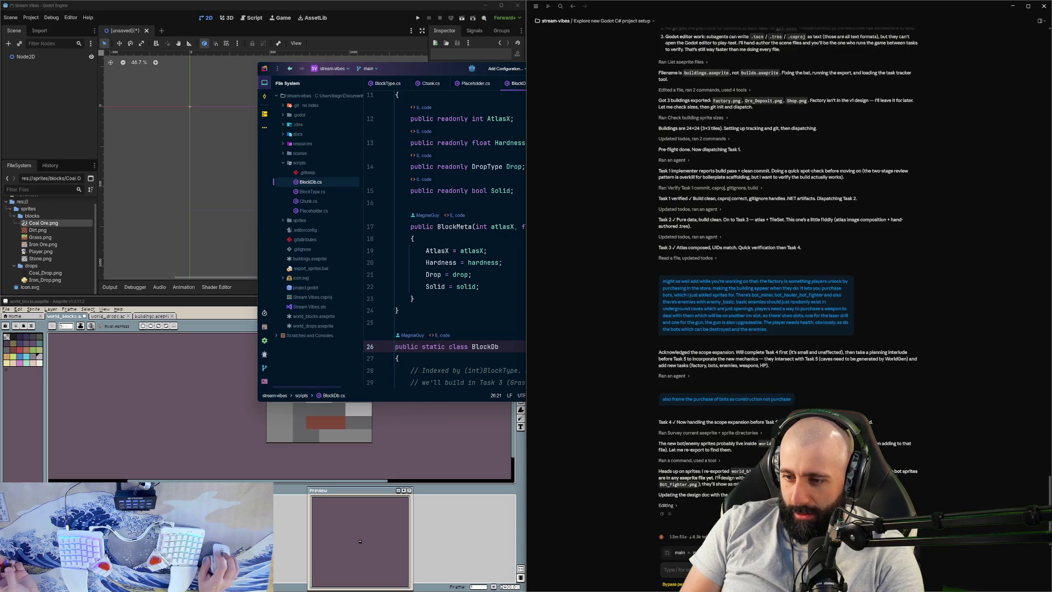
{"action": "left_click", "coordinate": [465, 318]}
{"action": "double_click", "coordinate": [323, 200]}
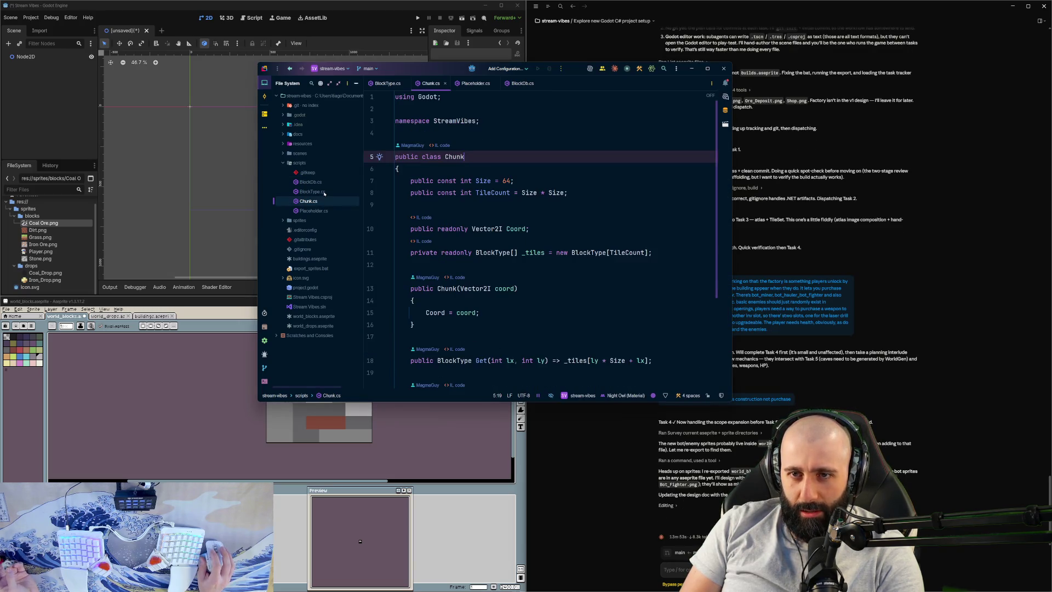
{"action": "double_click", "coordinate": [325, 193]}
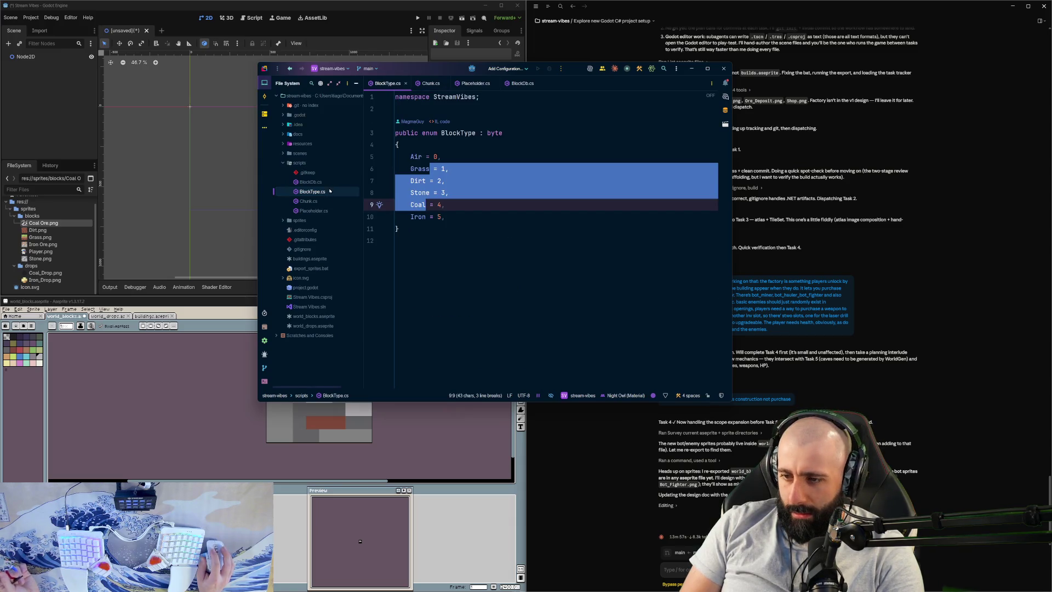
{"action": "left_click", "coordinate": [696, 533]}
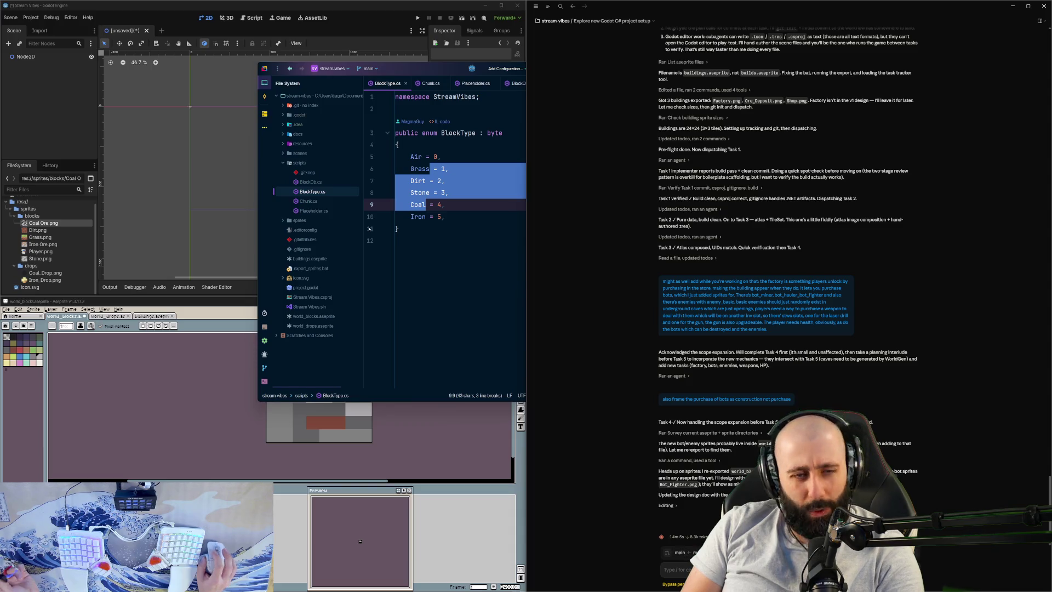
{"action": "scroll", "coordinate": [756, 439], "scroll_direction": "up", "scroll_amount": 3}
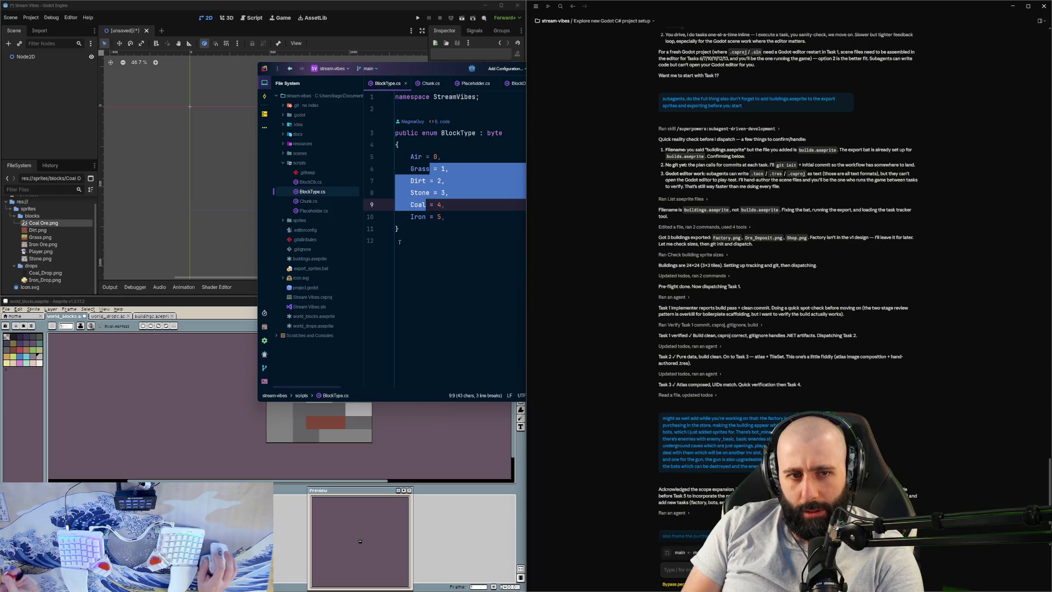
{"action": "key", "text": "alt+Tab"}
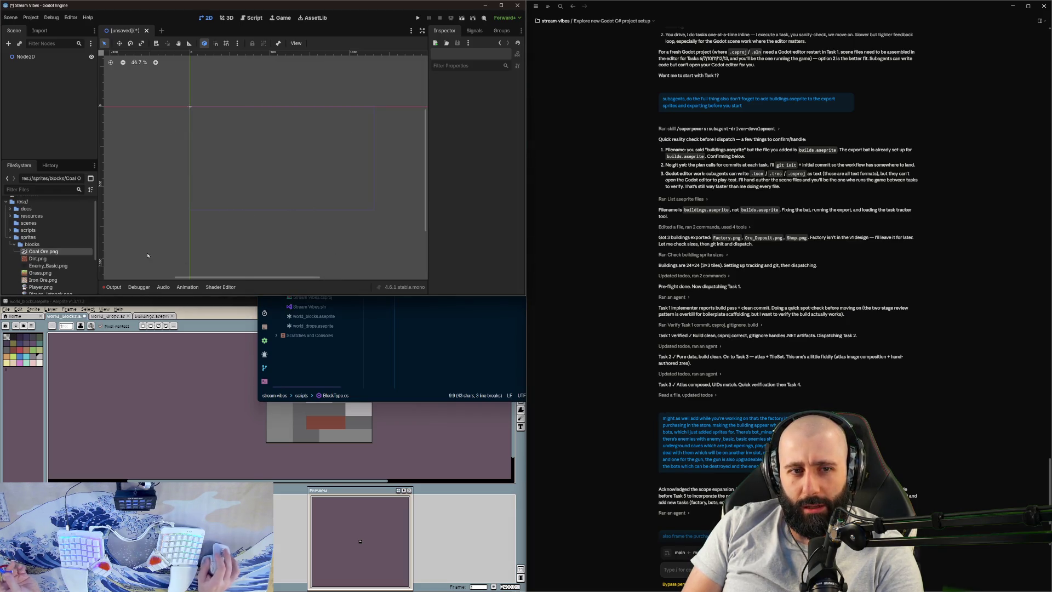
Step: Peek into the scripts folder, then expand resources and select BlockTileSet.tres in the FileSystem dock
{"action": "scroll", "coordinate": [79, 241], "scroll_direction": "down", "scroll_amount": 3}
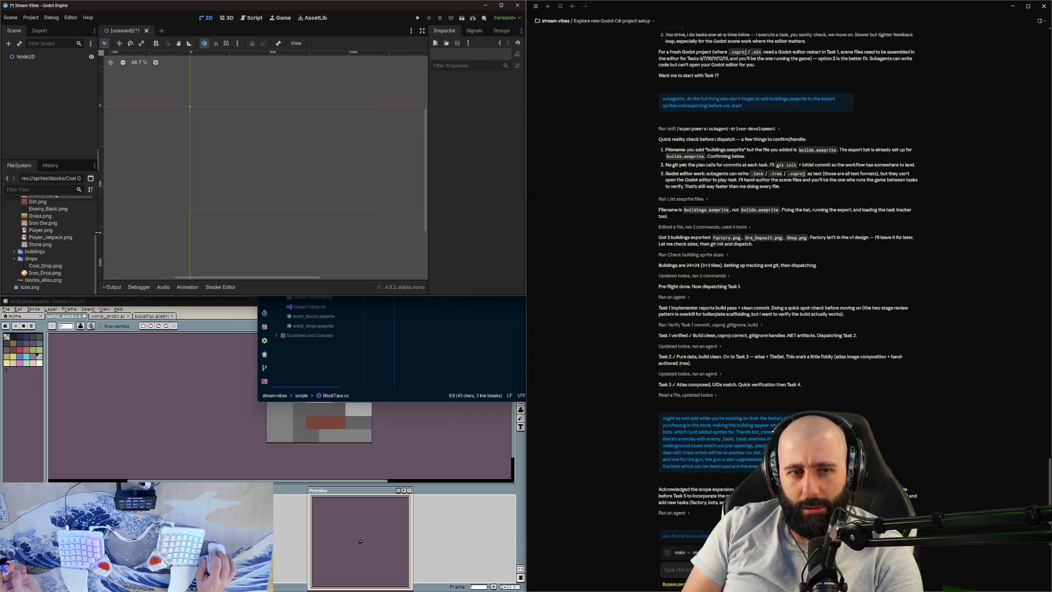
{"action": "scroll", "coordinate": [62, 235], "scroll_direction": "up", "scroll_amount": 3}
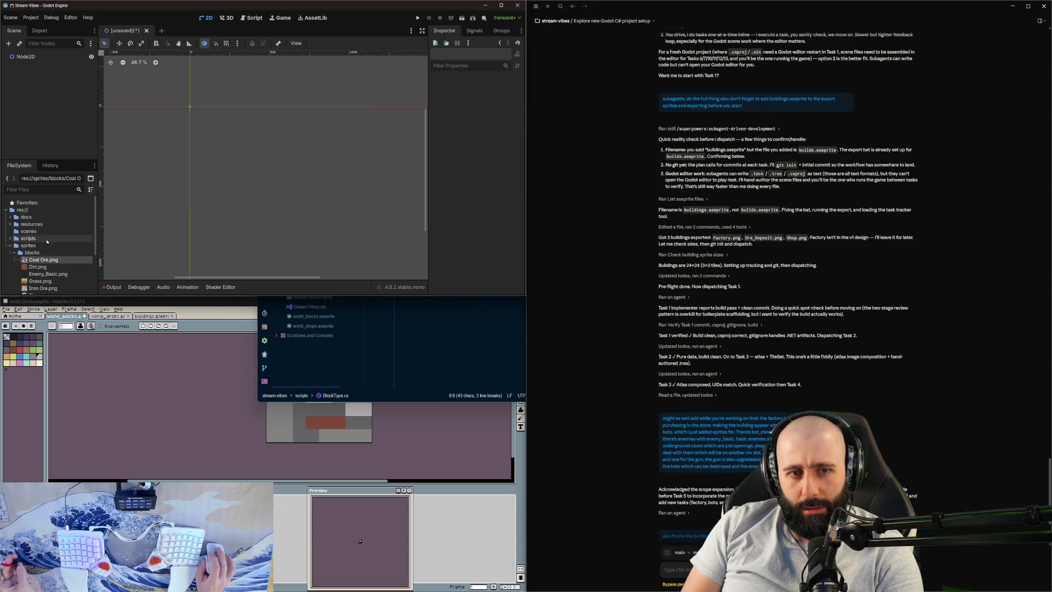
{"action": "double_click", "coordinate": [54, 239]}
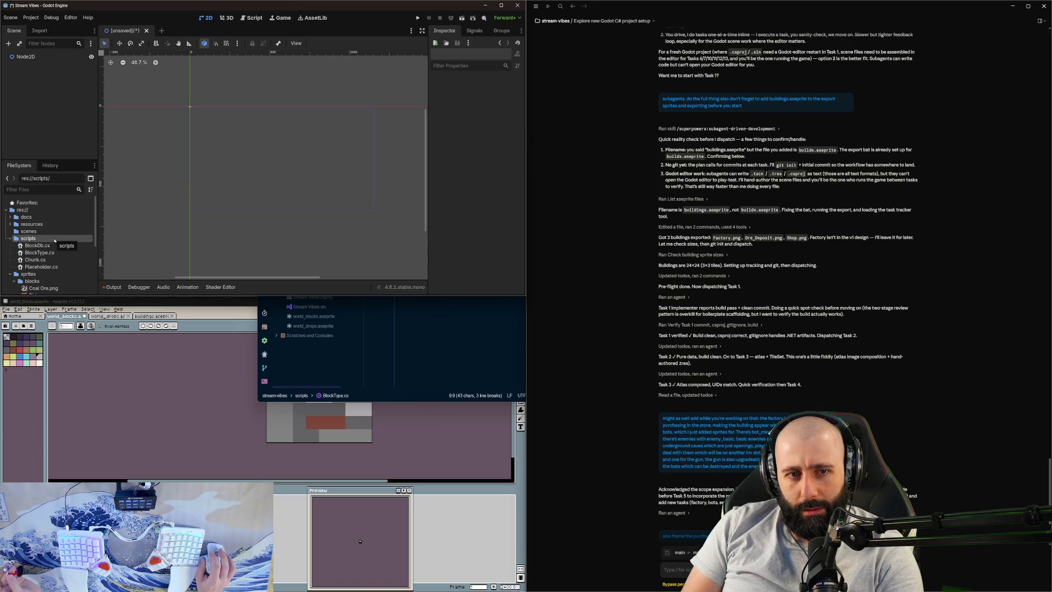
{"action": "double_click", "coordinate": [55, 240]}
{"action": "left_click", "coordinate": [50, 232]}
{"action": "left_click", "coordinate": [52, 224]}
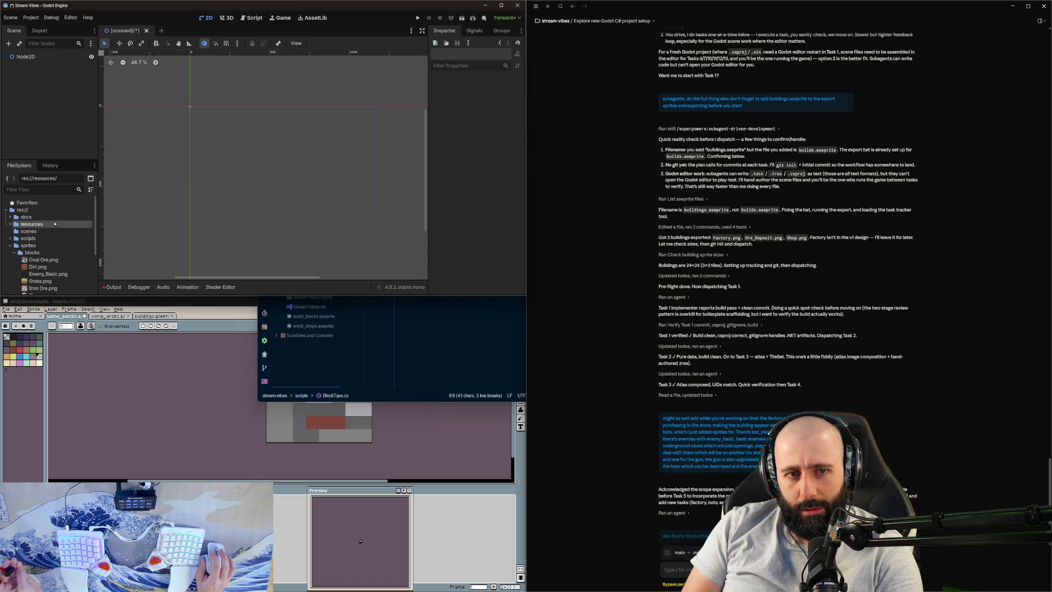
{"action": "double_click", "coordinate": [52, 223]}
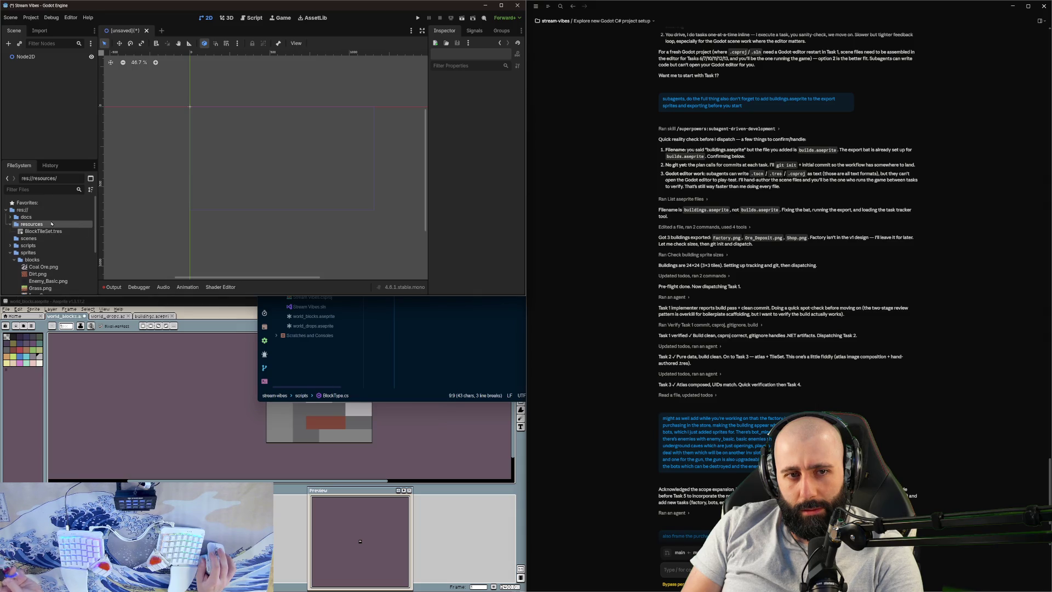
{"action": "left_click", "coordinate": [49, 231]}
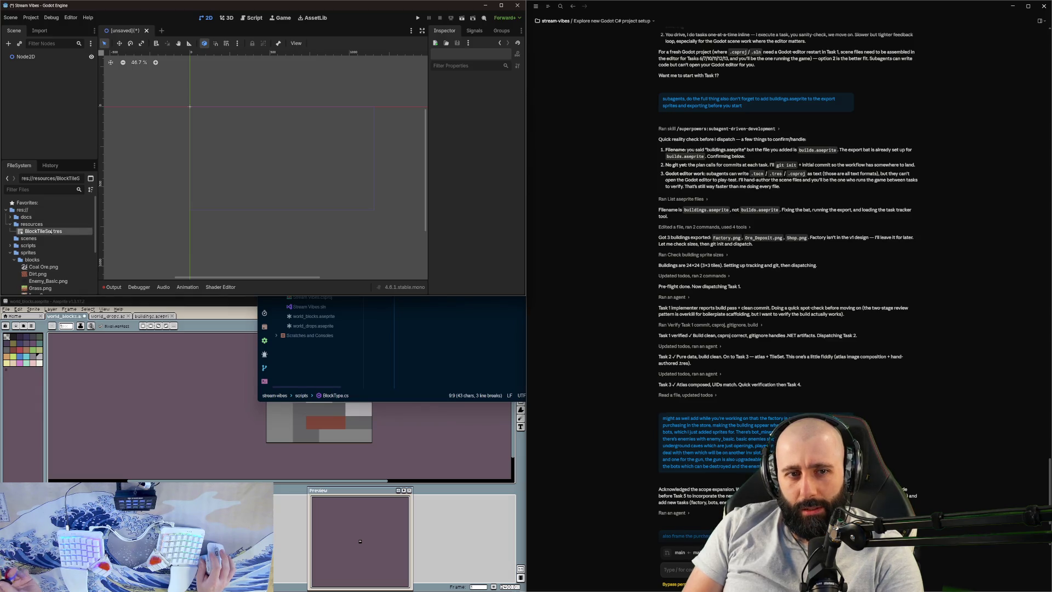
Step: Open BlockTileSet.tres and enlarge the TileSet panel to show blocks_atlas.png's texture, margins and separation
{"action": "double_click", "coordinate": [50, 231]}
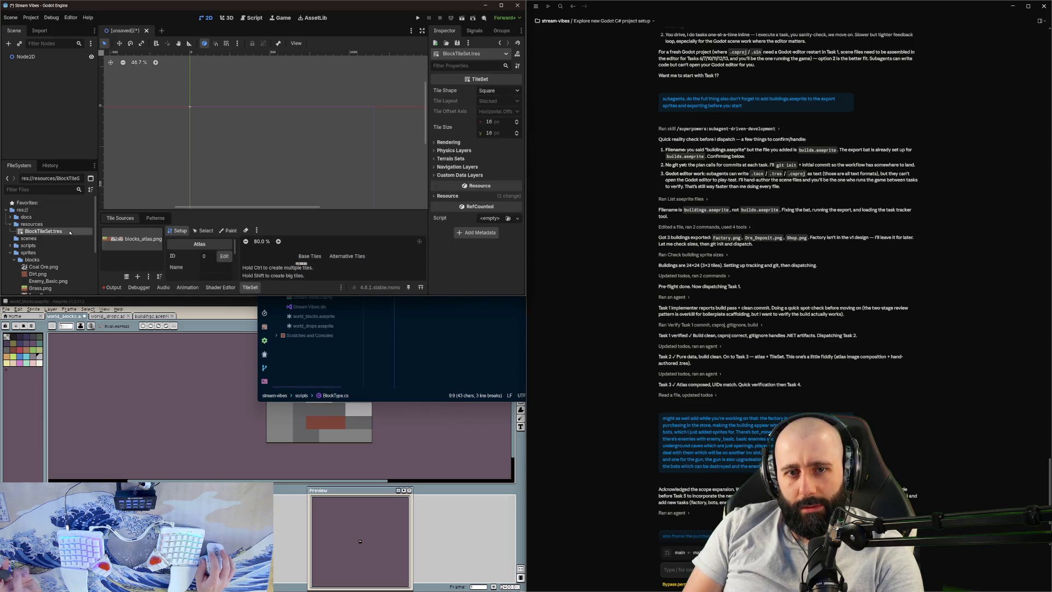
{"action": "scroll", "coordinate": [285, 270], "scroll_direction": "down", "scroll_amount": 2}
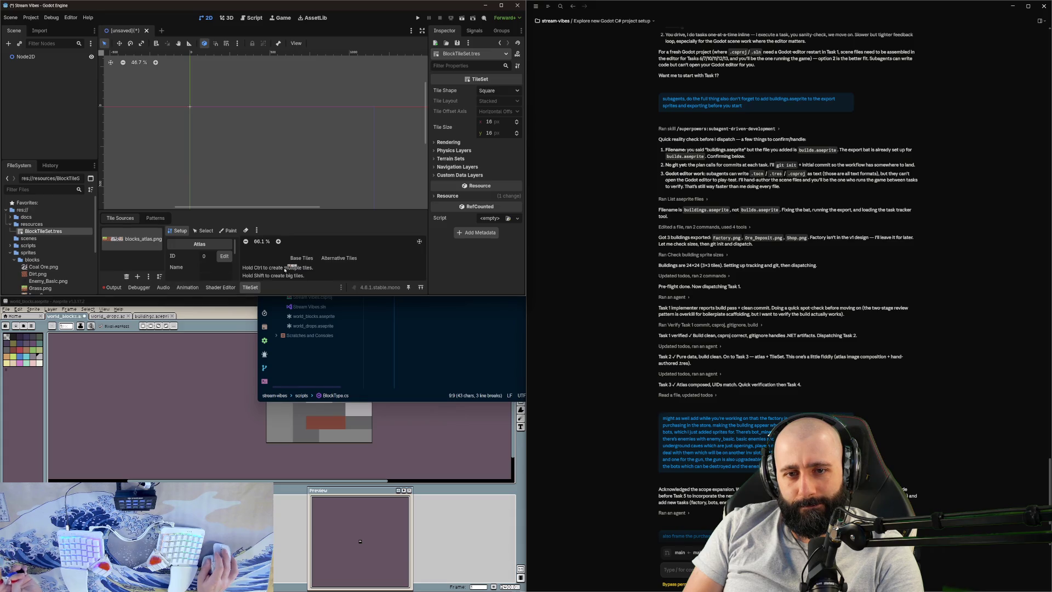
{"action": "scroll", "coordinate": [285, 269], "scroll_direction": "up", "scroll_amount": 1}
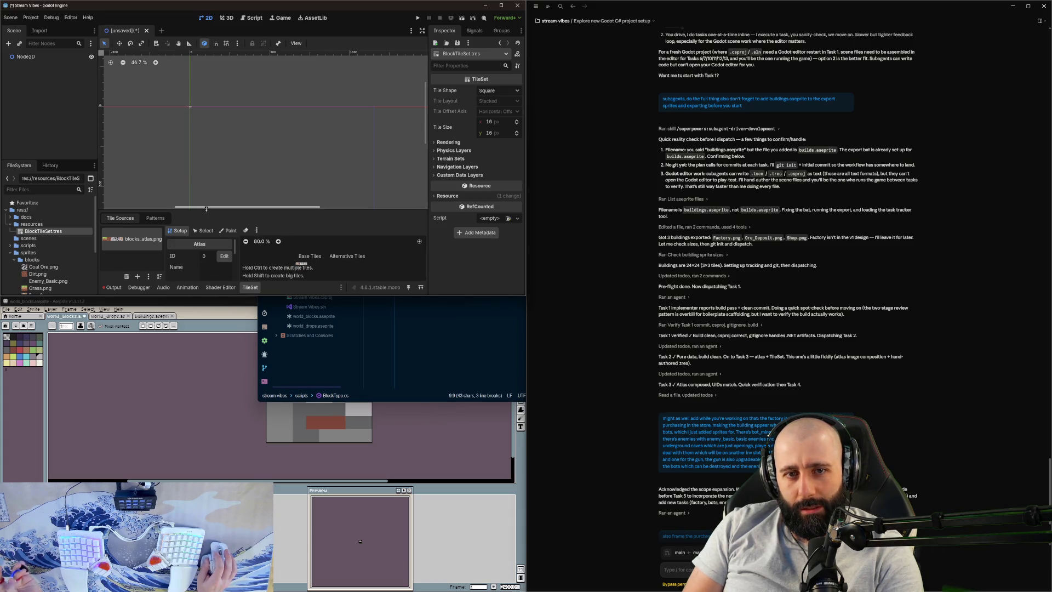
{"action": "left_click_drag", "start_coordinate": [246, 211], "coordinate": [164, 125]}
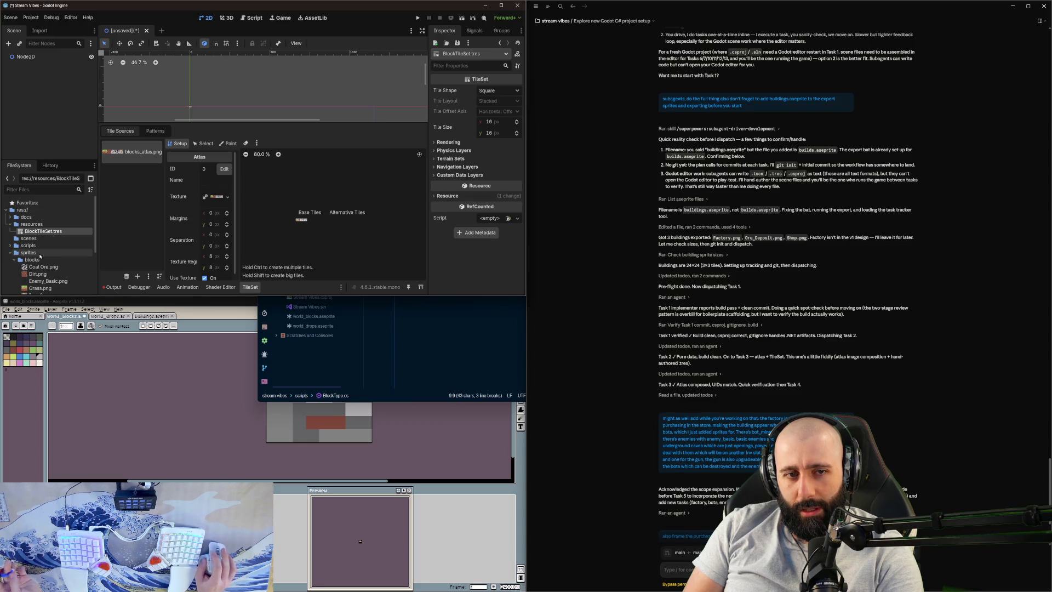
{"action": "scroll", "coordinate": [39, 253], "scroll_direction": "down", "scroll_amount": 3}
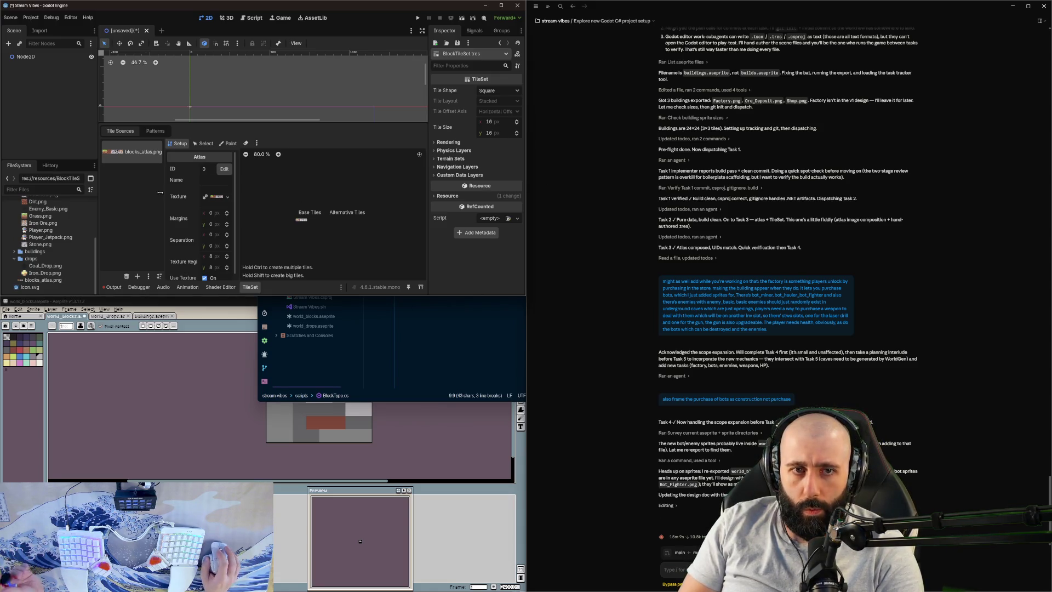
{"action": "left_click", "coordinate": [331, 393]}
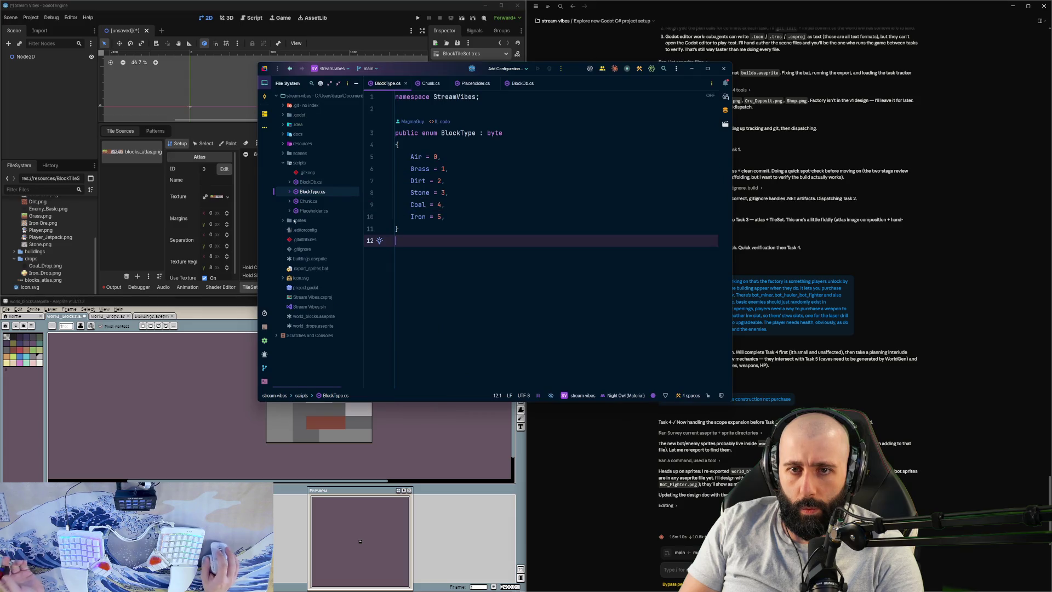
Step: Read through BlockDb.cs's BlockMeta struct, constructor and block table, then move on to Chunk.cs
{"action": "left_click", "coordinate": [313, 182]}
{"action": "left_click", "coordinate": [284, 195]}
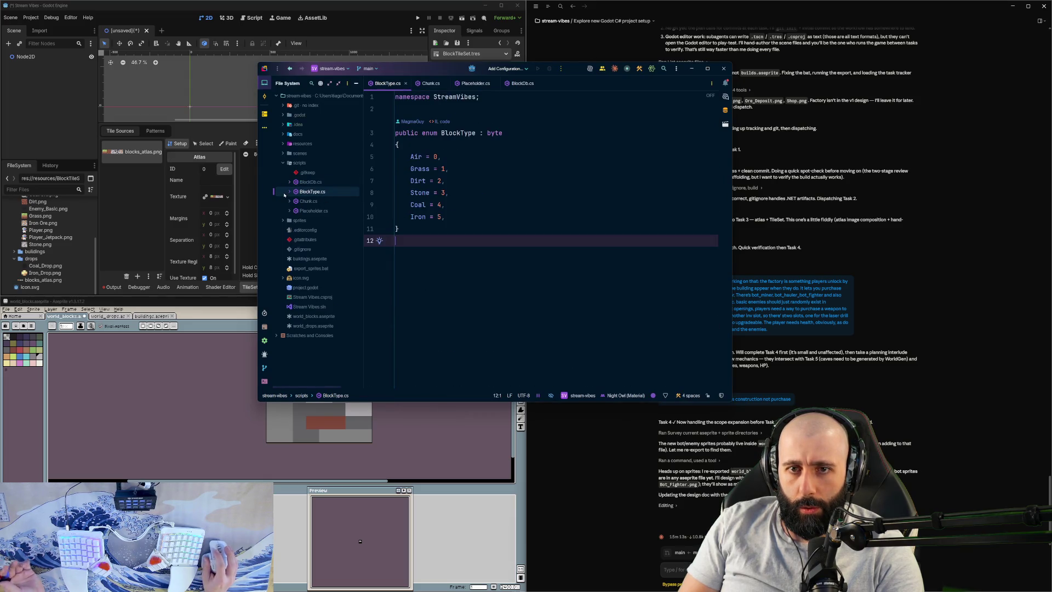
{"action": "left_click", "coordinate": [312, 183]}
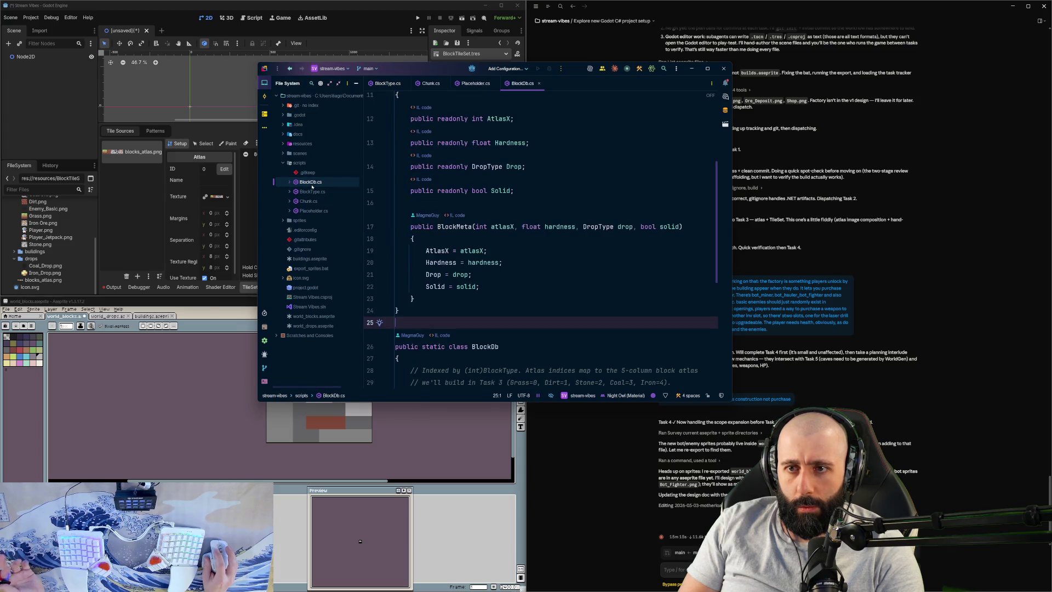
{"action": "scroll", "coordinate": [591, 291], "scroll_direction": "down", "scroll_amount": 5}
{"action": "scroll", "coordinate": [590, 291], "scroll_direction": "up", "scroll_amount": 6}
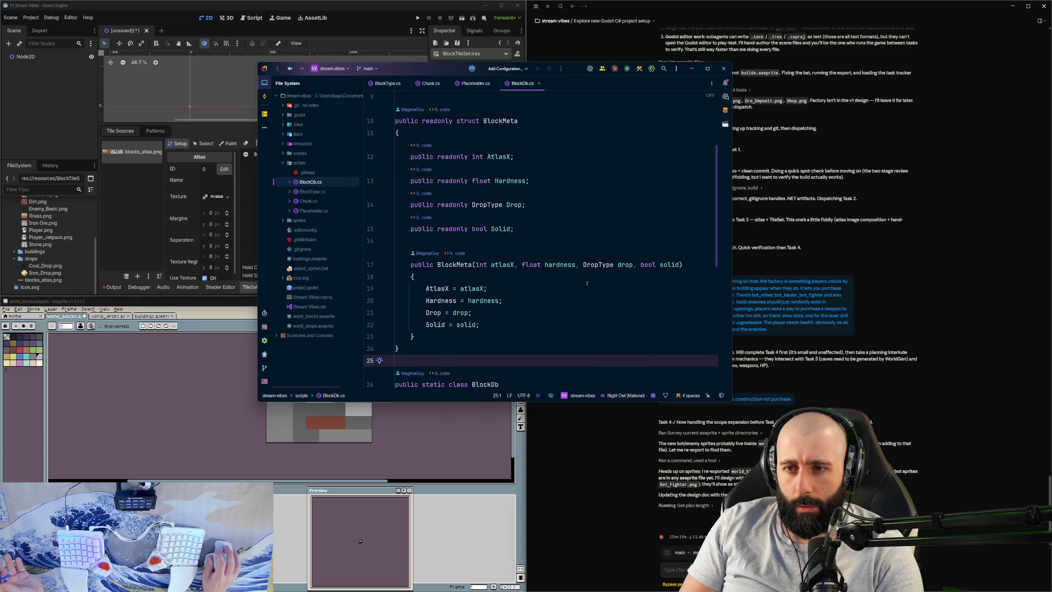
{"action": "scroll", "coordinate": [587, 284], "scroll_direction": "up", "scroll_amount": 3}
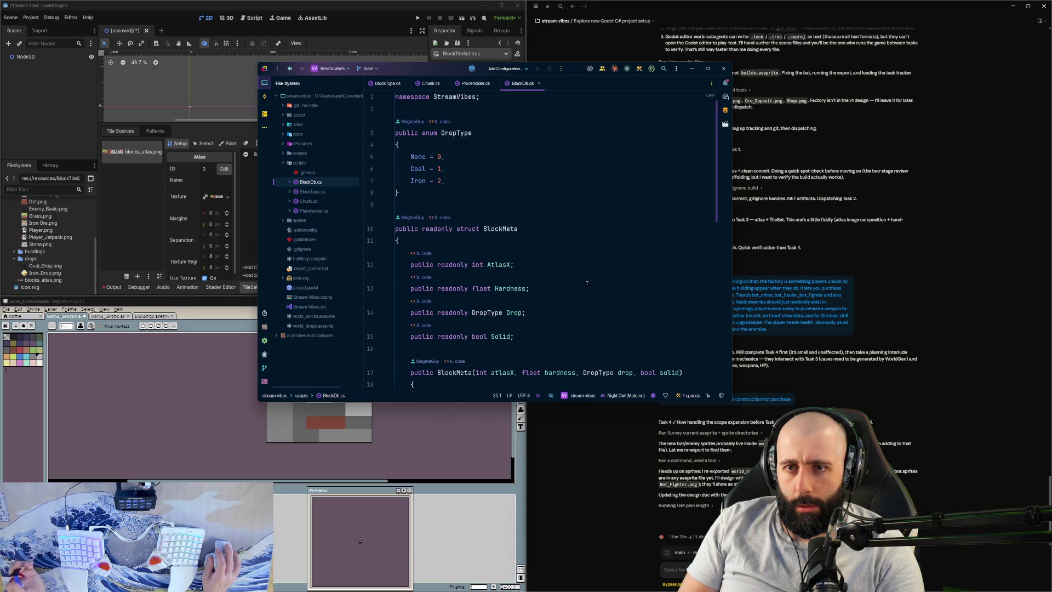
{"action": "scroll", "coordinate": [587, 284], "scroll_direction": "down", "scroll_amount": 5}
{"action": "scroll", "coordinate": [586, 283], "scroll_direction": "up", "scroll_amount": 5}
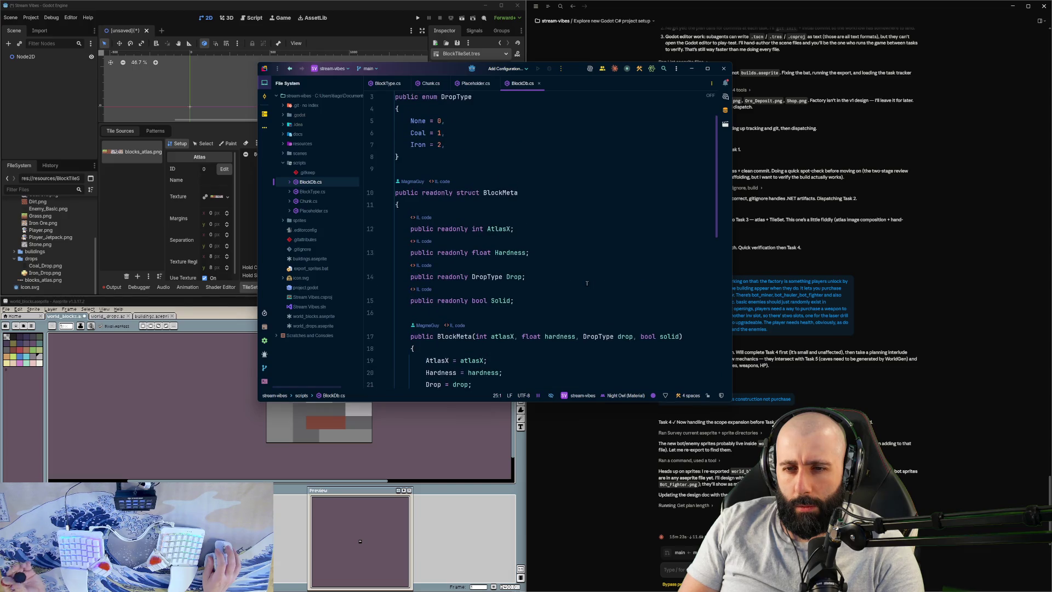
{"action": "scroll", "coordinate": [587, 283], "scroll_direction": "down", "scroll_amount": 2}
{"action": "scroll", "coordinate": [586, 283], "scroll_direction": "up", "scroll_amount": 3}
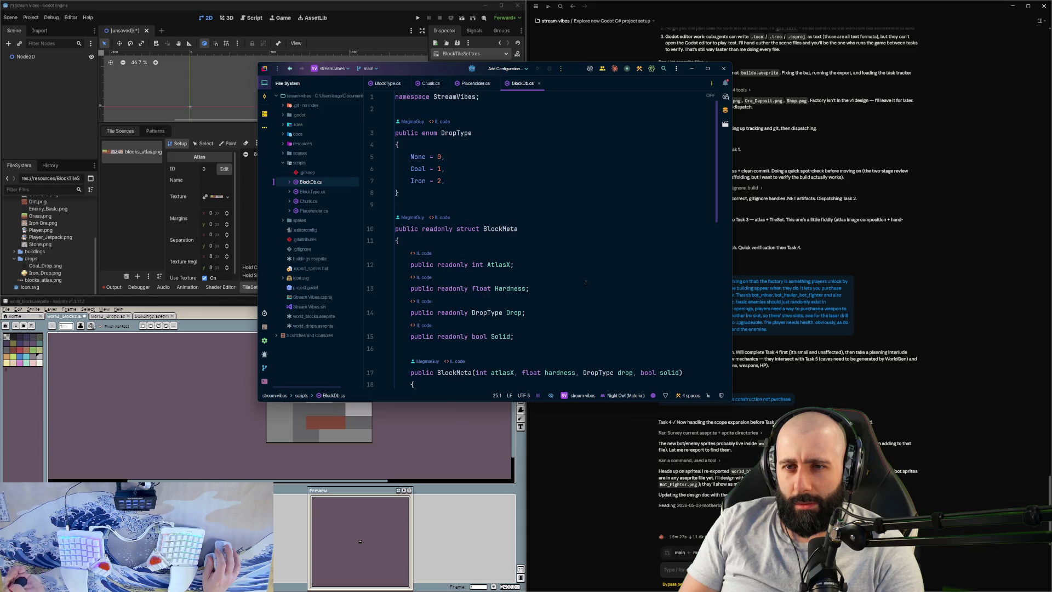
{"action": "scroll", "coordinate": [586, 283], "scroll_direction": "down", "scroll_amount": 2}
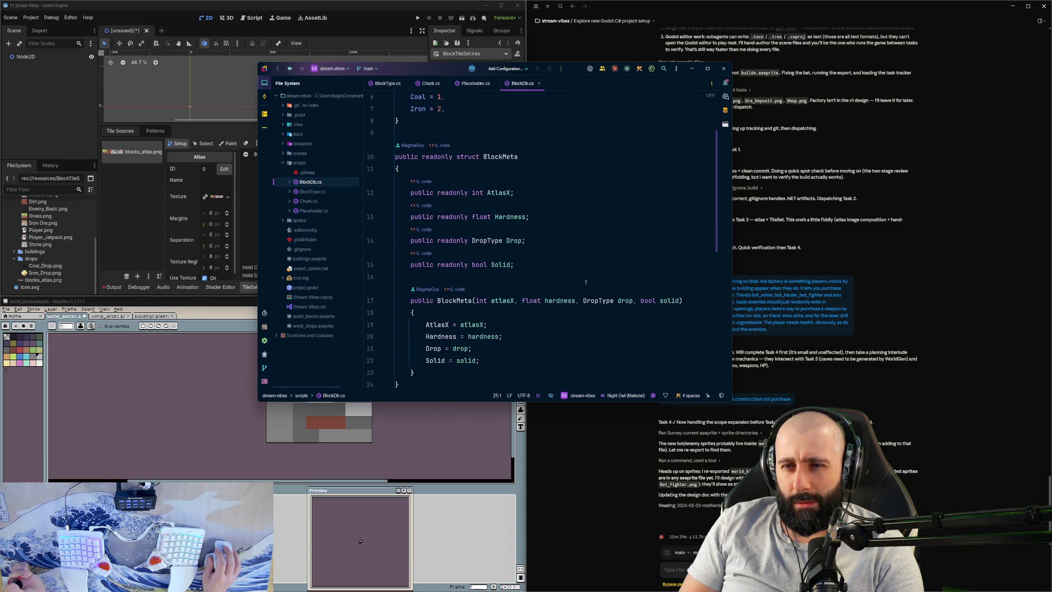
{"action": "scroll", "coordinate": [585, 282], "scroll_direction": "down", "scroll_amount": 4}
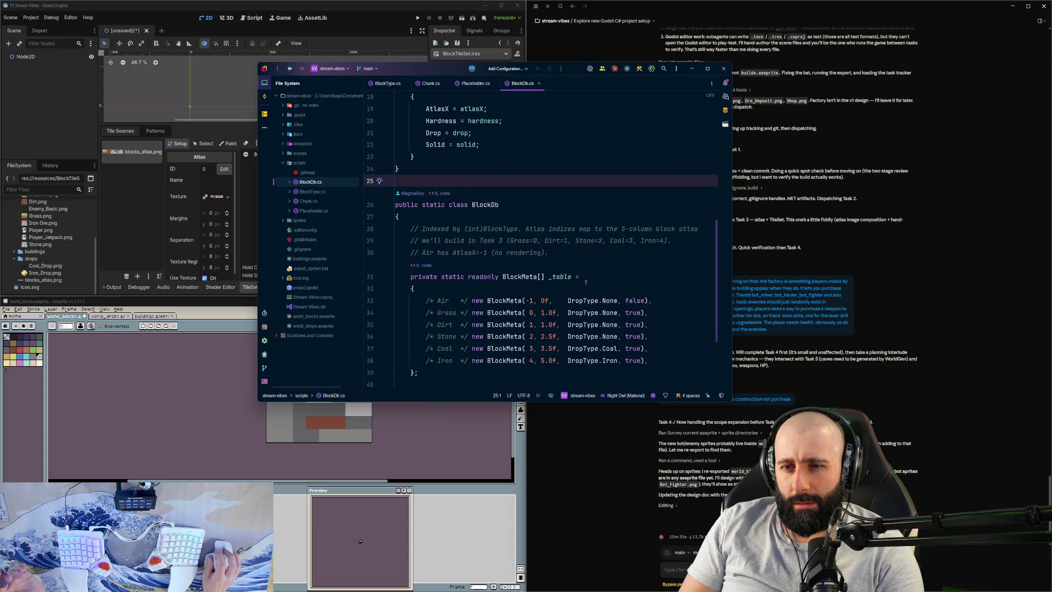
{"action": "scroll", "coordinate": [585, 283], "scroll_direction": "down", "scroll_amount": 3}
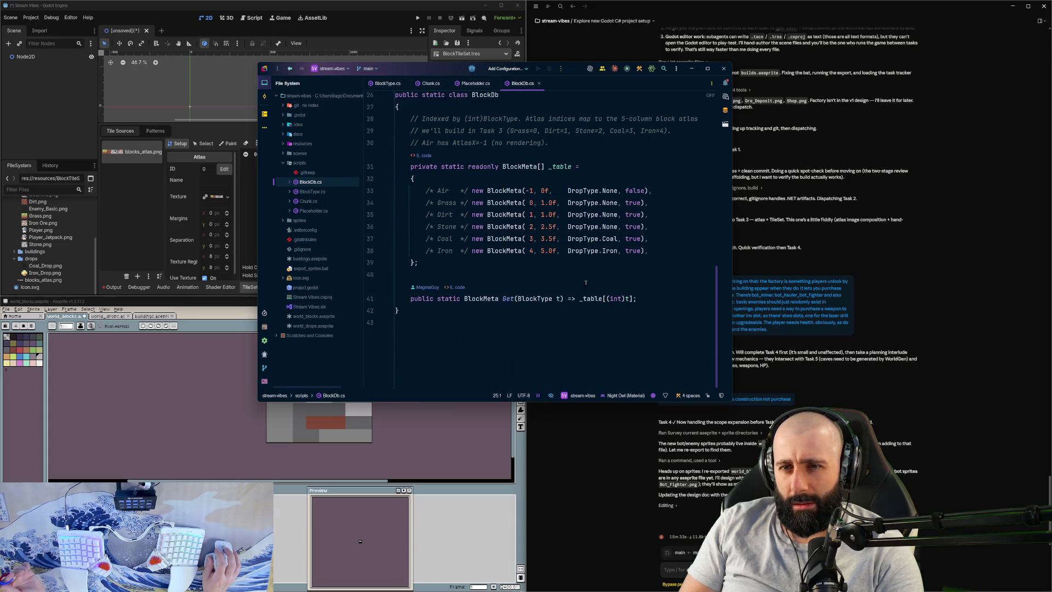
{"action": "scroll", "coordinate": [585, 282], "scroll_direction": "up", "scroll_amount": 8}
{"action": "scroll", "coordinate": [585, 283], "scroll_direction": "down", "scroll_amount": 3}
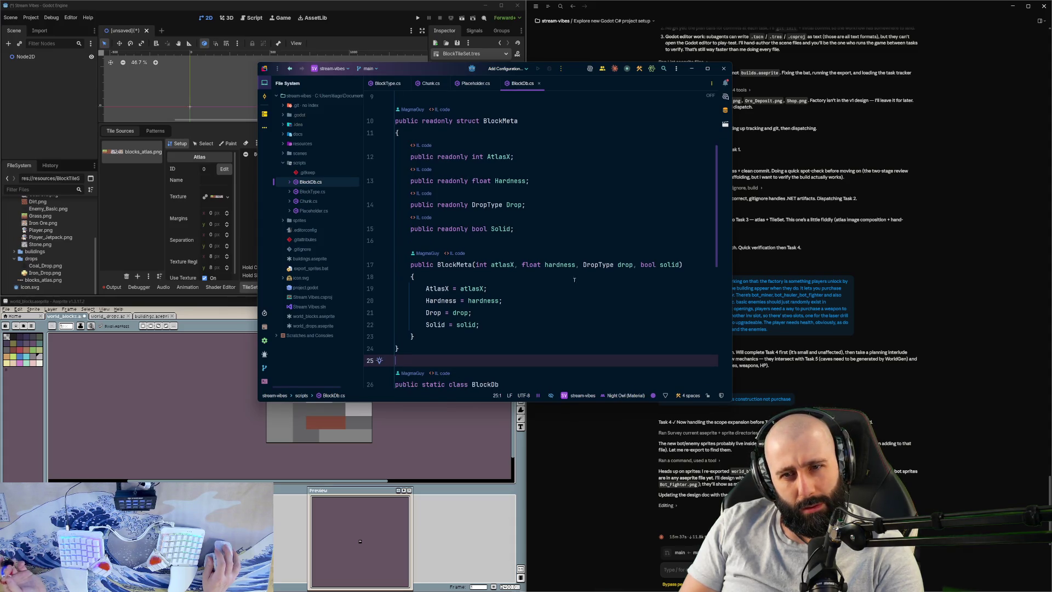
{"action": "left_click", "coordinate": [309, 201]}
Step: Select the Air-to-Iron block types in BlockType.cs, then scroll through the Chunk script
{"action": "left_click", "coordinate": [329, 211]}
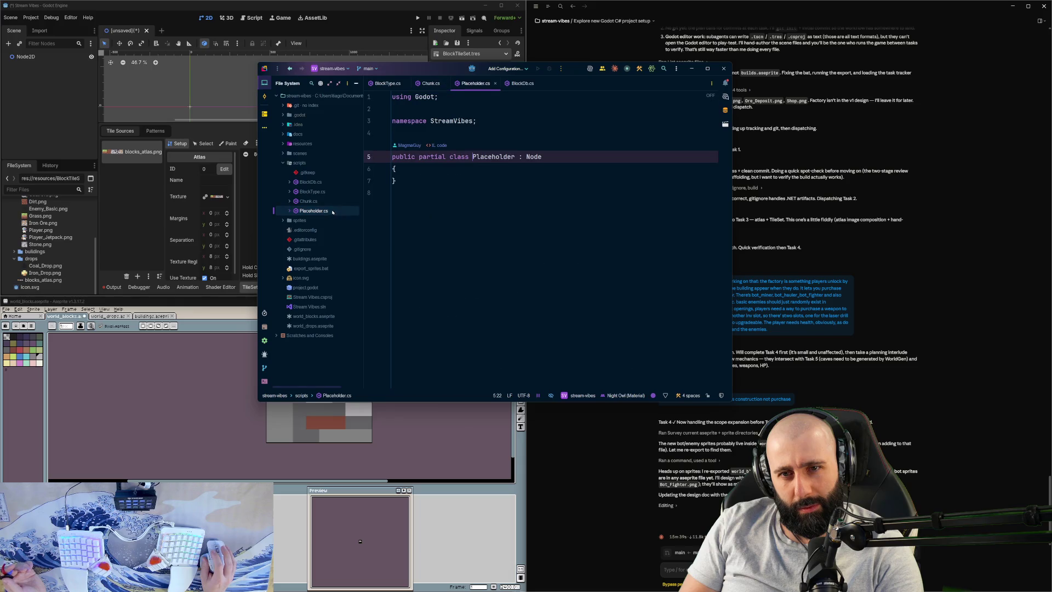
{"action": "left_click", "coordinate": [312, 191]}
{"action": "mouse_move", "coordinate": [396, 240]}
{"action": "left_mouse_down"}
{"action": "mouse_move", "coordinate": [421, 158]}
{"action": "mouse_move", "coordinate": [439, 205]}
{"action": "mouse_move", "coordinate": [433, 241]}
{"action": "left_mouse_up"}
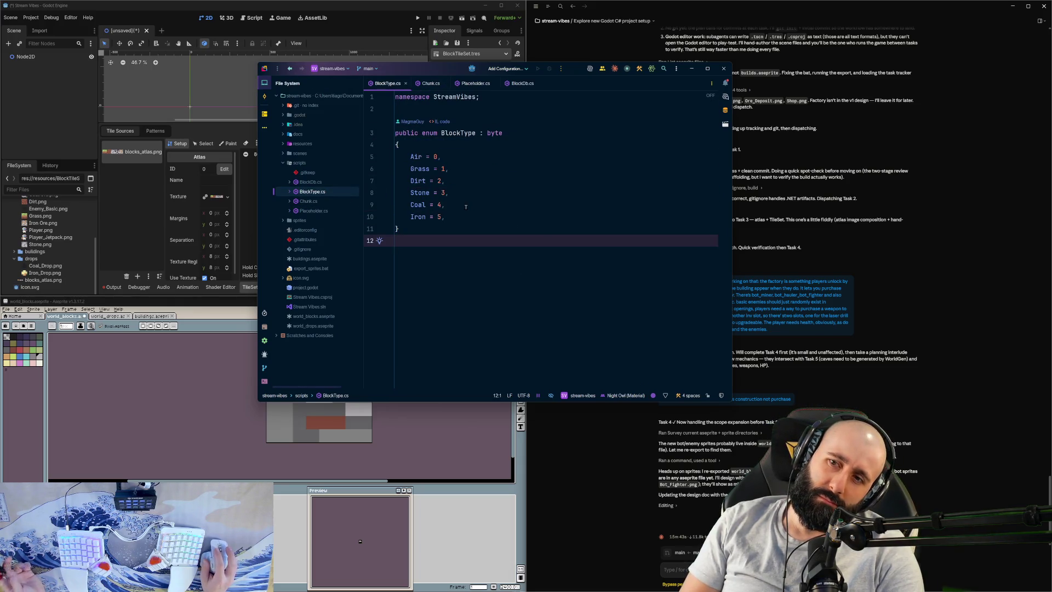
{"action": "left_click", "coordinate": [307, 201]}
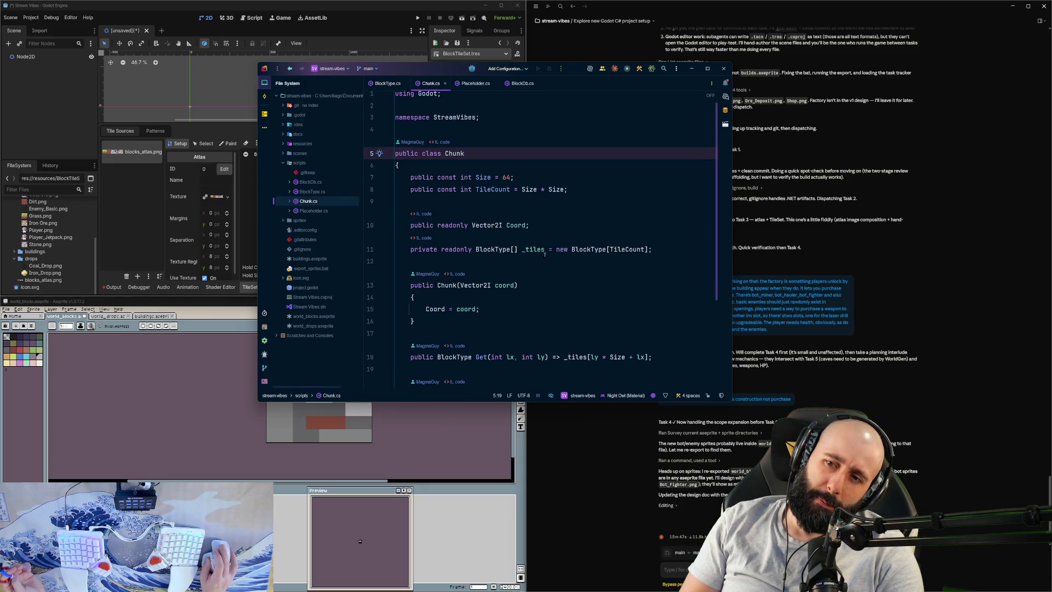
{"action": "scroll", "coordinate": [541, 248], "scroll_direction": "down", "scroll_amount": 4}
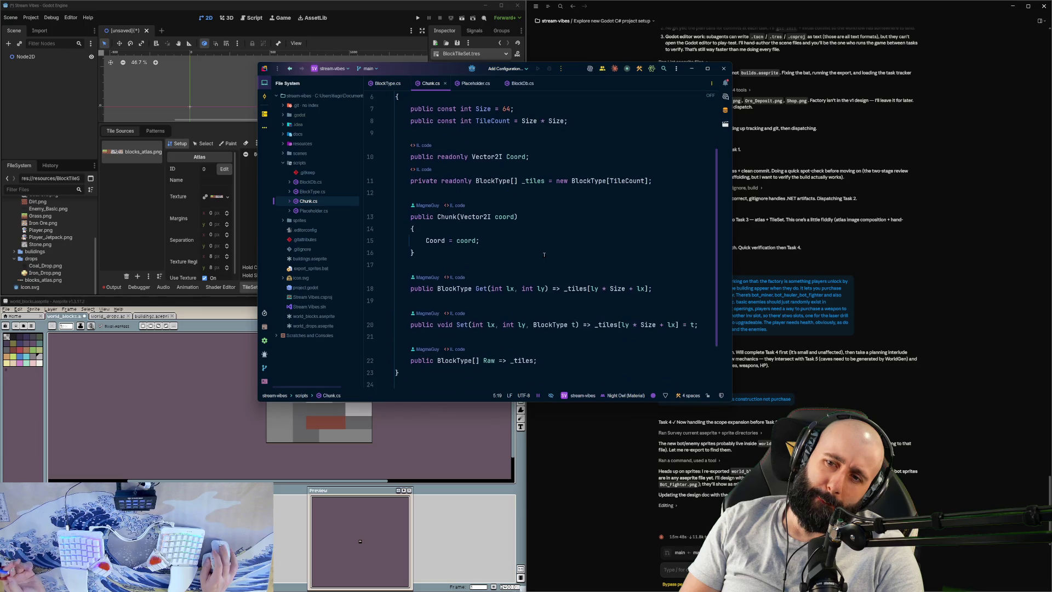
{"action": "double_click", "coordinate": [326, 202]}
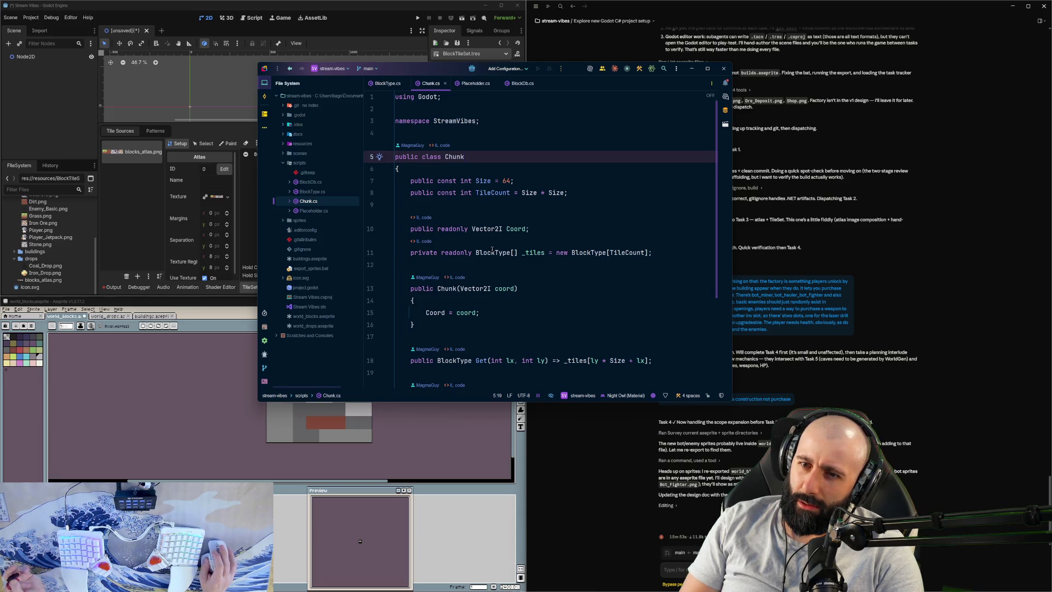
{"action": "scroll", "coordinate": [493, 248], "scroll_direction": "down", "scroll_amount": 3}
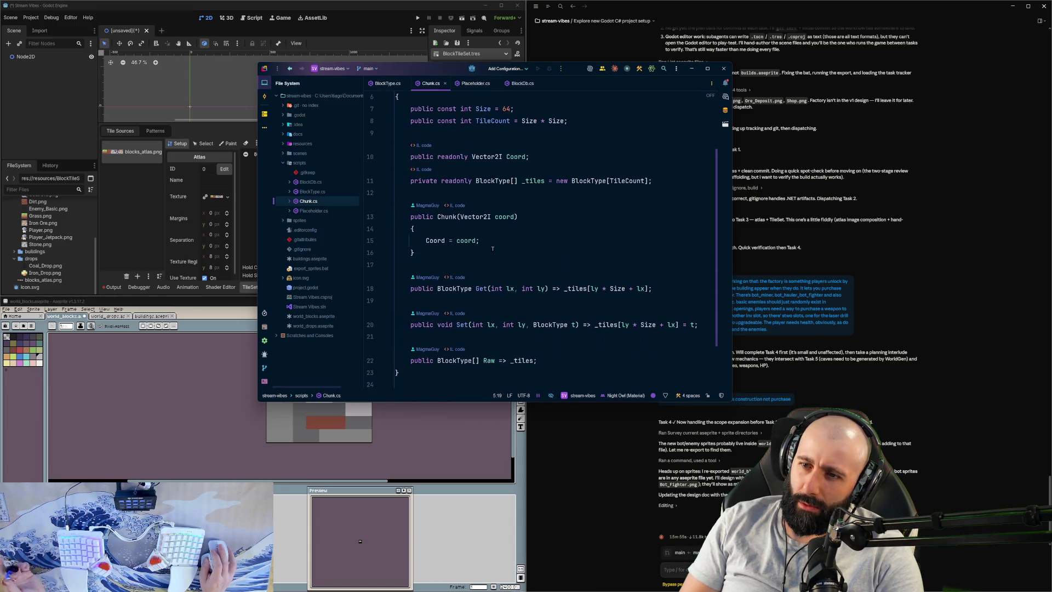
{"action": "scroll", "coordinate": [493, 249], "scroll_direction": "up", "scroll_amount": 3}
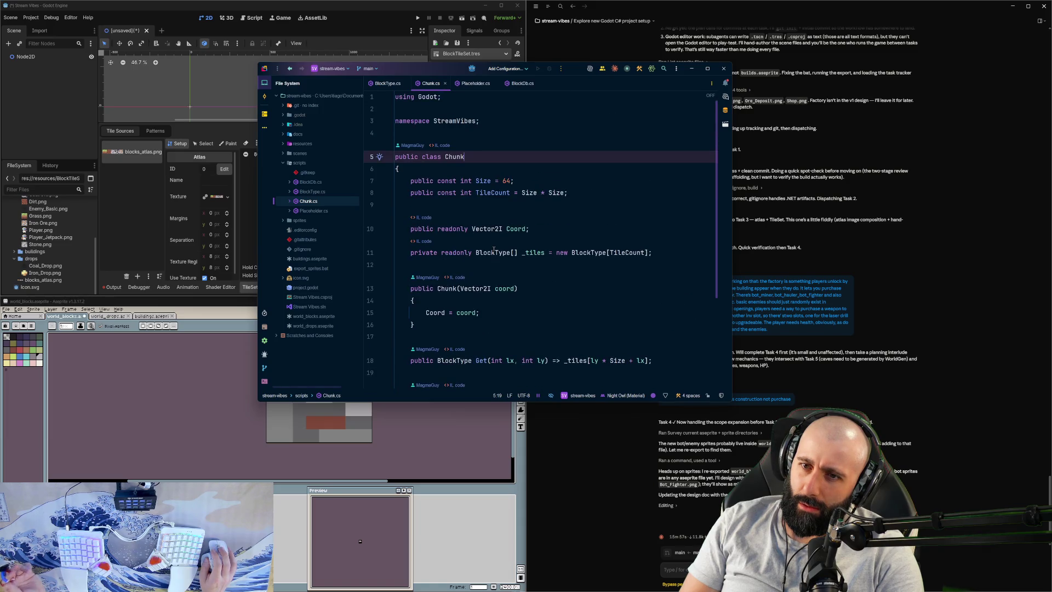
Step: Return to BlockDb.cs and select the six _table entries on lines 33–38
{"action": "double_click", "coordinate": [334, 210]}
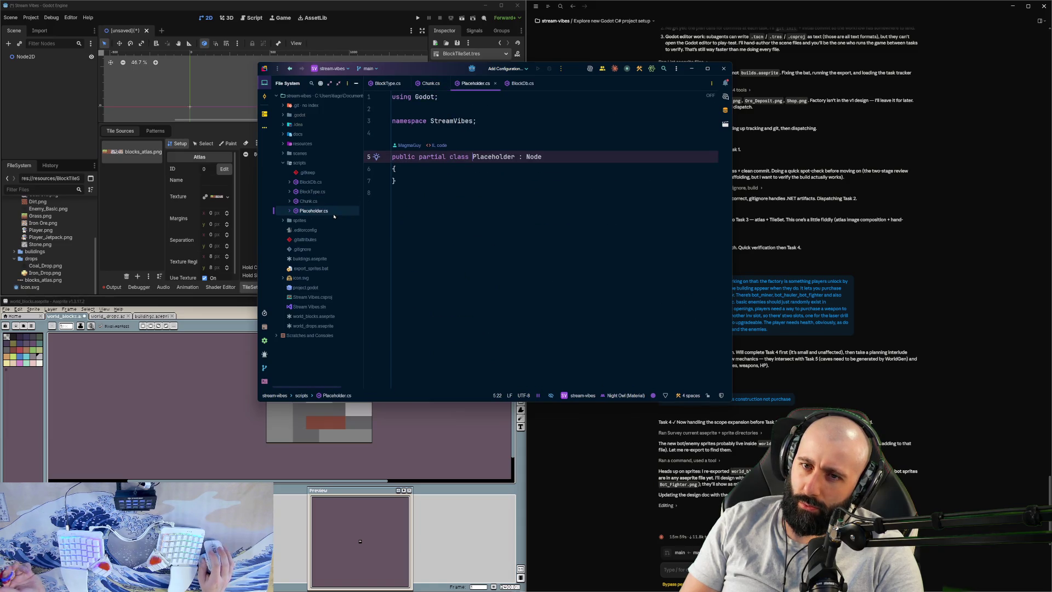
{"action": "left_click", "coordinate": [333, 193]}
{"action": "left_click", "coordinate": [337, 183]}
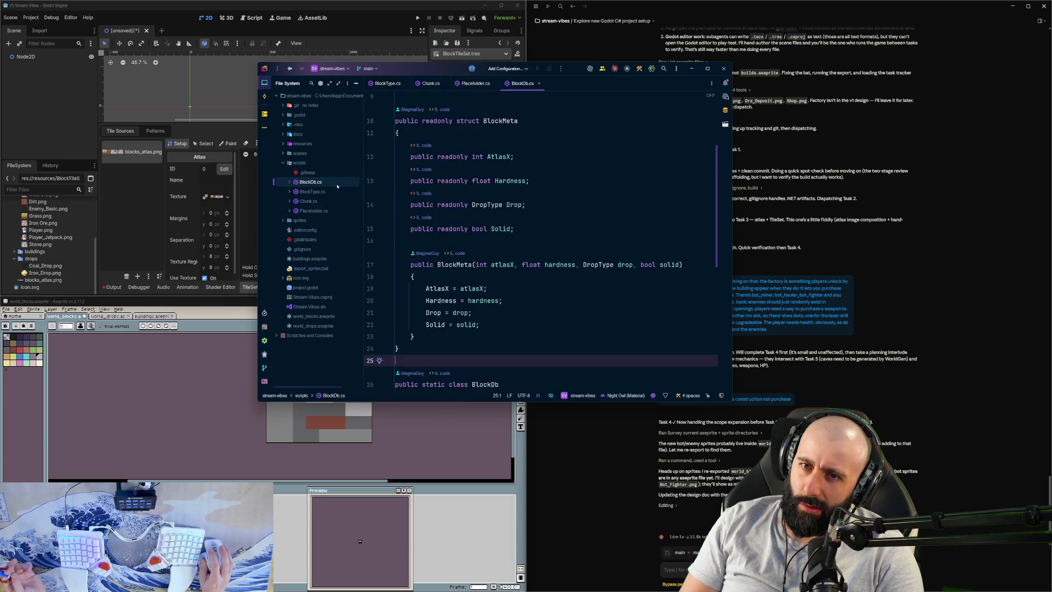
{"action": "scroll", "coordinate": [545, 254], "scroll_direction": "down", "scroll_amount": 5}
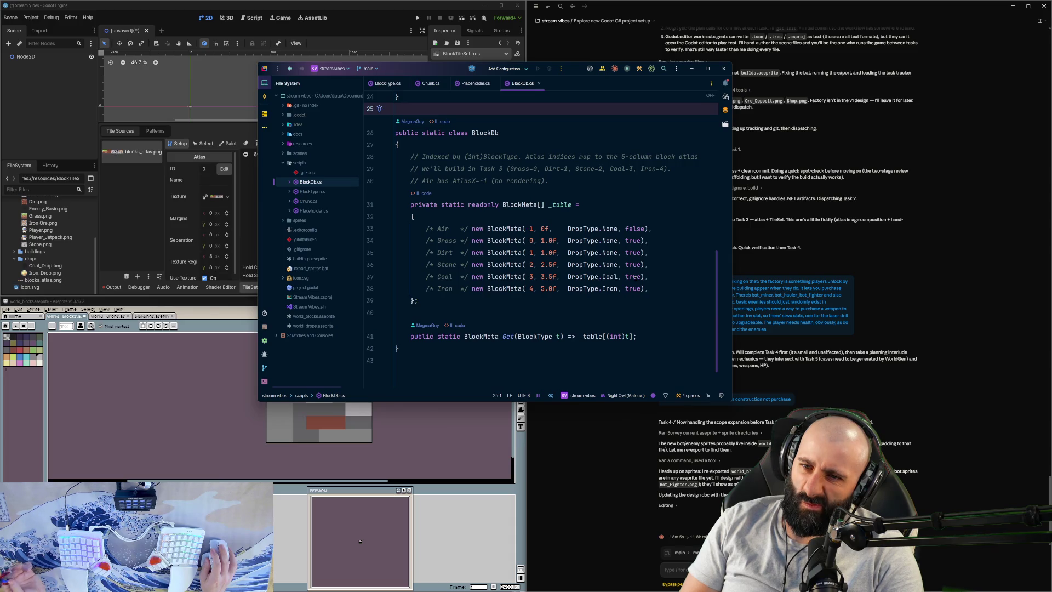
{"action": "scroll", "coordinate": [633, 278], "scroll_direction": "up", "scroll_amount": 1}
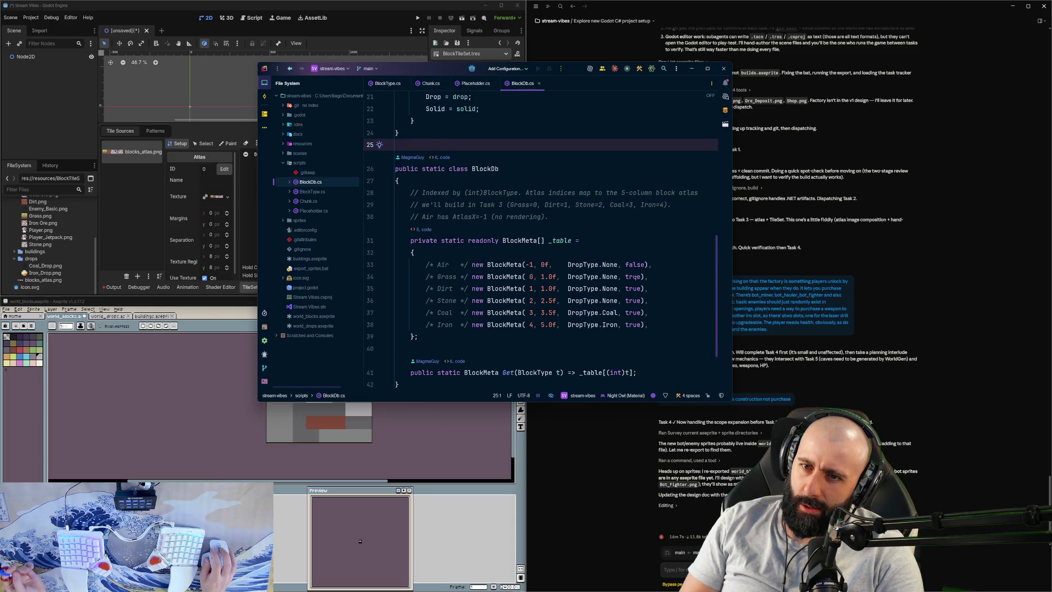
{"action": "mouse_move", "coordinate": [414, 253]}
{"action": "left_mouse_down"}
{"action": "mouse_move", "coordinate": [649, 326]}
{"action": "mouse_move", "coordinate": [438, 257]}
{"action": "mouse_move", "coordinate": [477, 261]}
{"action": "left_mouse_up"}
{"action": "left_click", "coordinate": [395, 348]}
{"action": "mouse_move", "coordinate": [649, 325]}
{"action": "left_mouse_down"}
{"action": "mouse_move", "coordinate": [439, 277]}
{"action": "mouse_move", "coordinate": [487, 265]}
{"action": "left_mouse_up"}
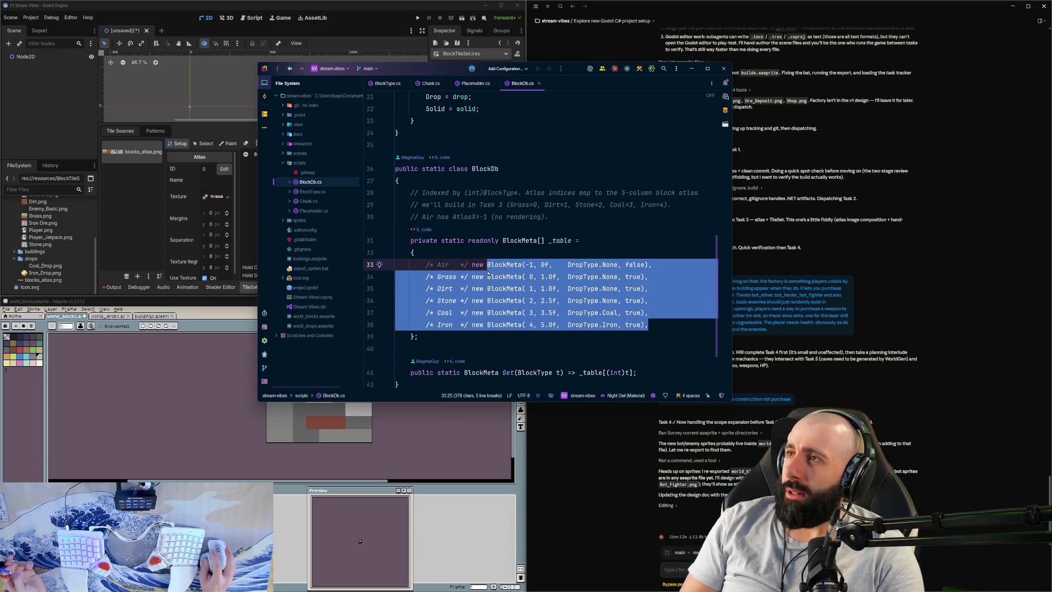
Step: Send 'try now' to Claude Code with the robot sprite visible in Aseprite
{"action": "left_click", "coordinate": [918, 494]}
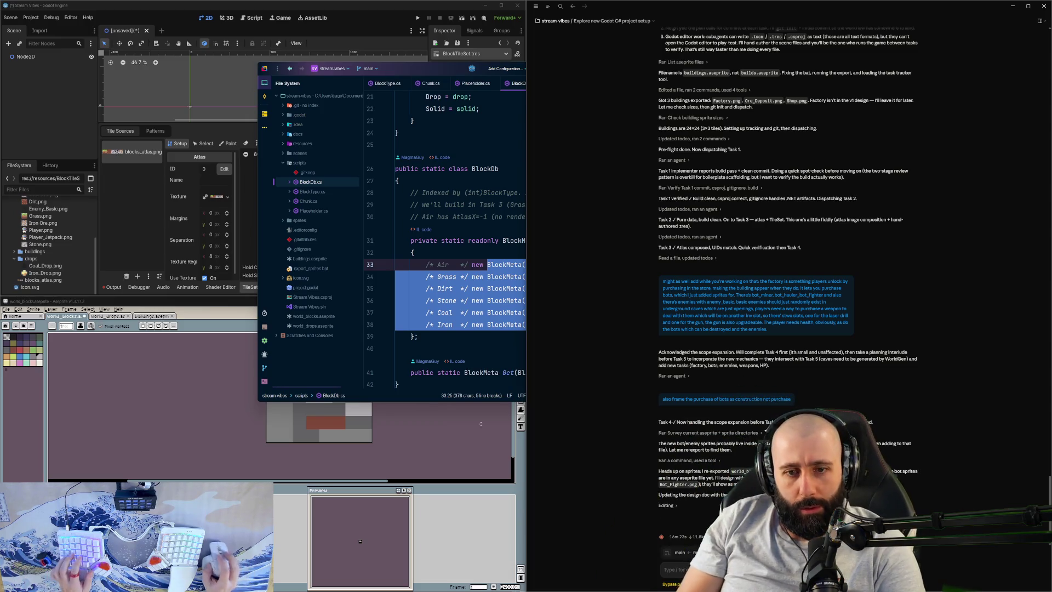
{"action": "left_click", "coordinate": [359, 541]}
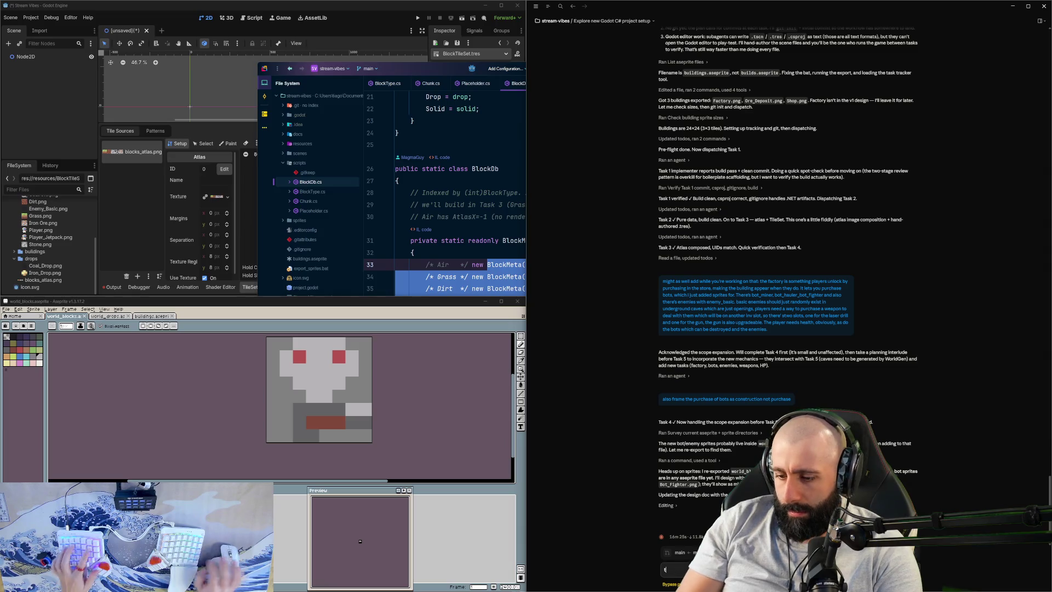
{"action": "type", "text": "try now"}
{"action": "key", "text": "Return"}
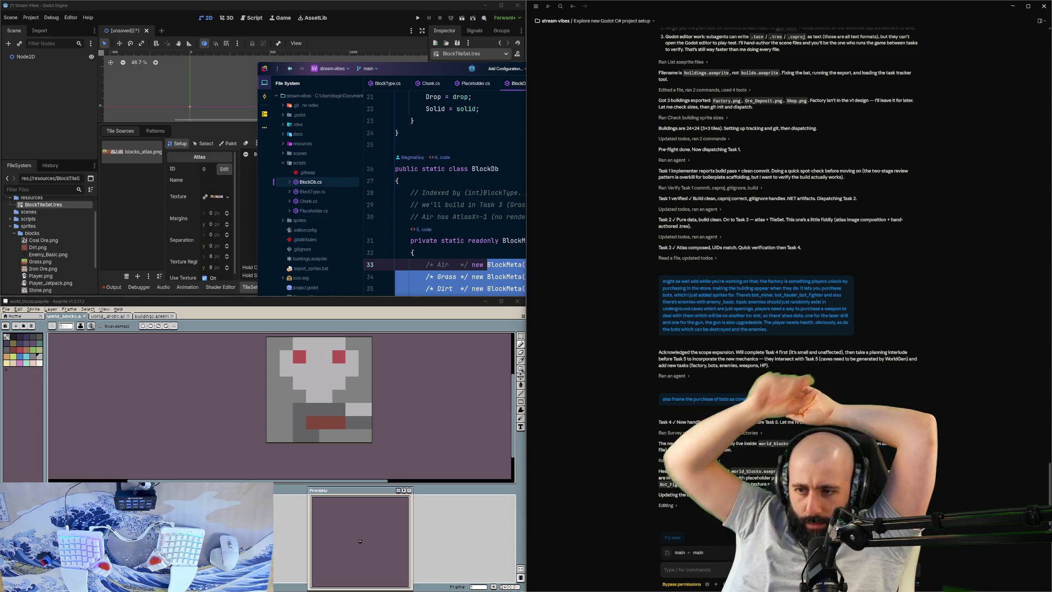
Step: Bring Rider forward, scroll BlockDb.cs back to the BlockMeta struct, and shift the window right
{"action": "left_click", "coordinate": [502, 192]}
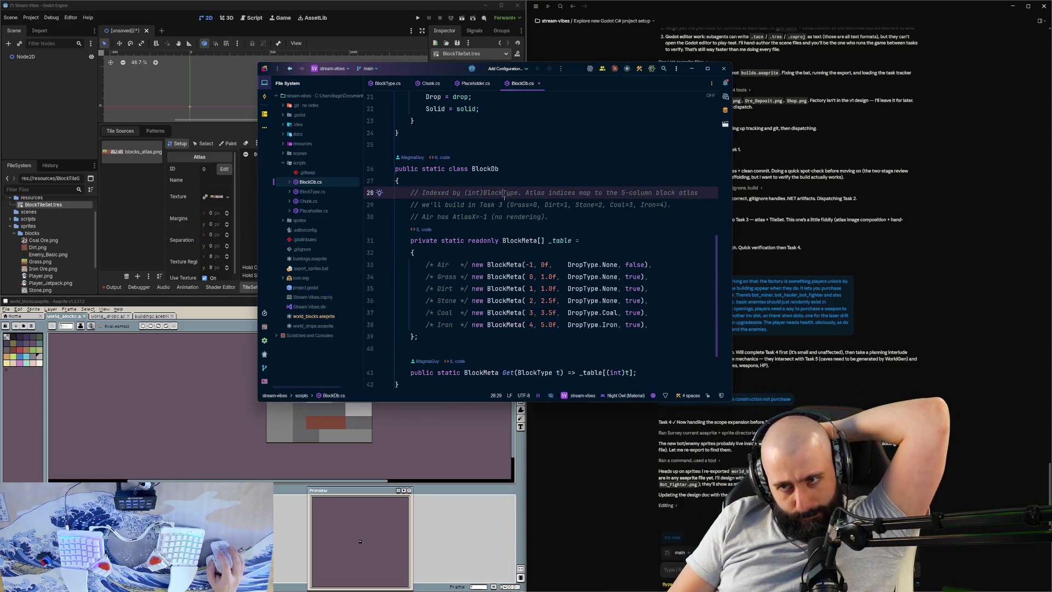
{"action": "scroll", "coordinate": [594, 247], "scroll_direction": "down", "scroll_amount": 2}
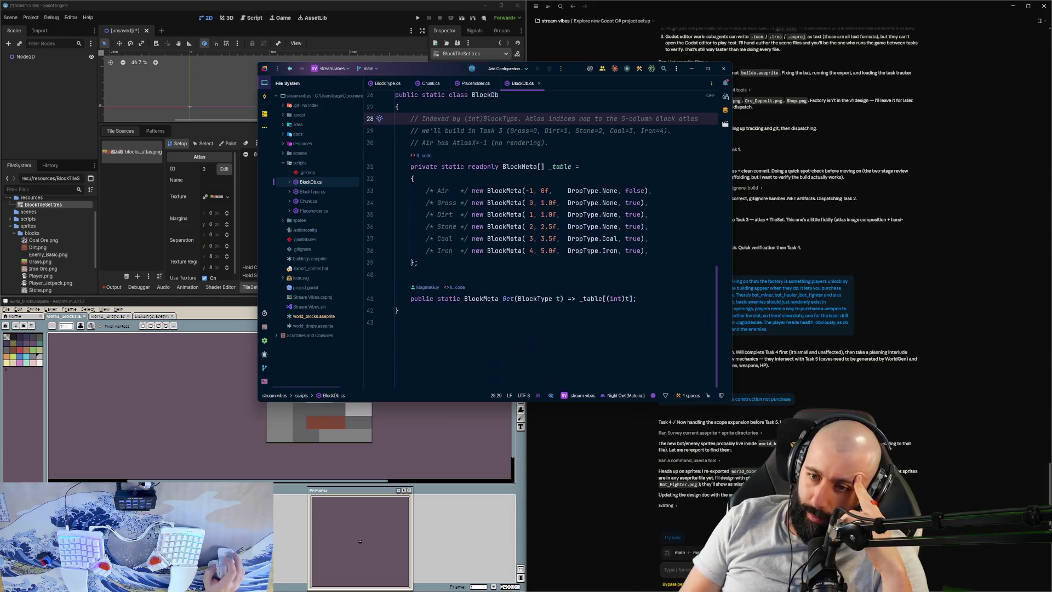
{"action": "scroll", "coordinate": [583, 252], "scroll_direction": "up", "scroll_amount": 7}
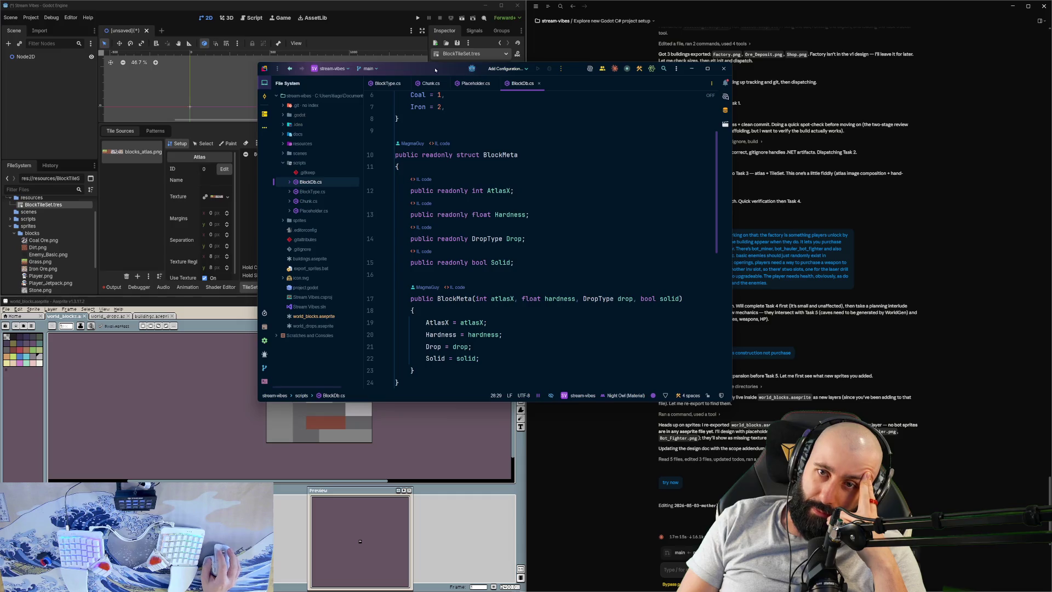
{"action": "left_click_drag", "start_coordinate": [435, 70], "coordinate": [477, 62]}
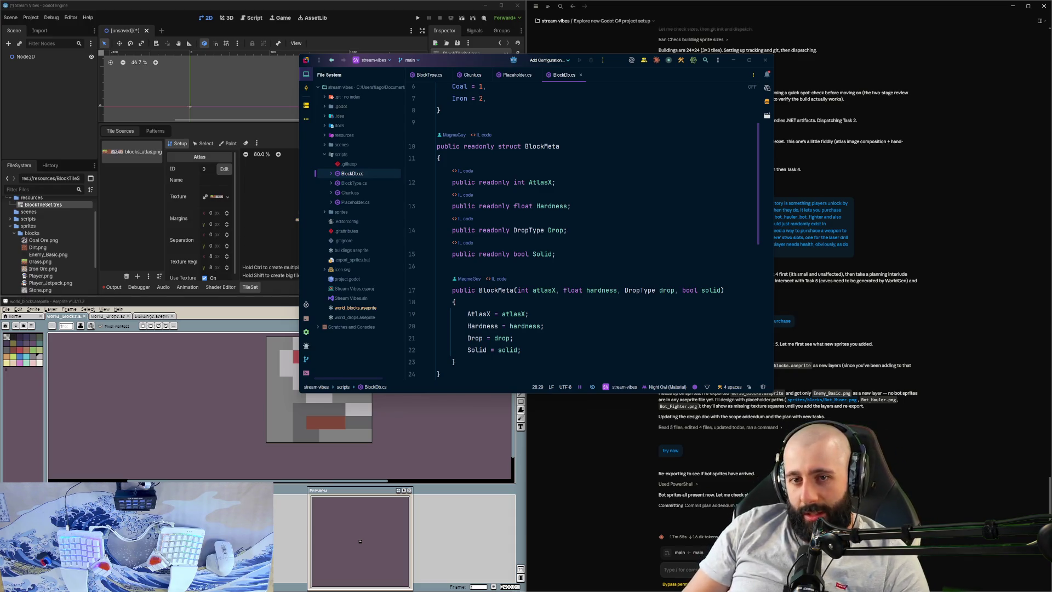
{"action": "double_click", "coordinate": [354, 183]}
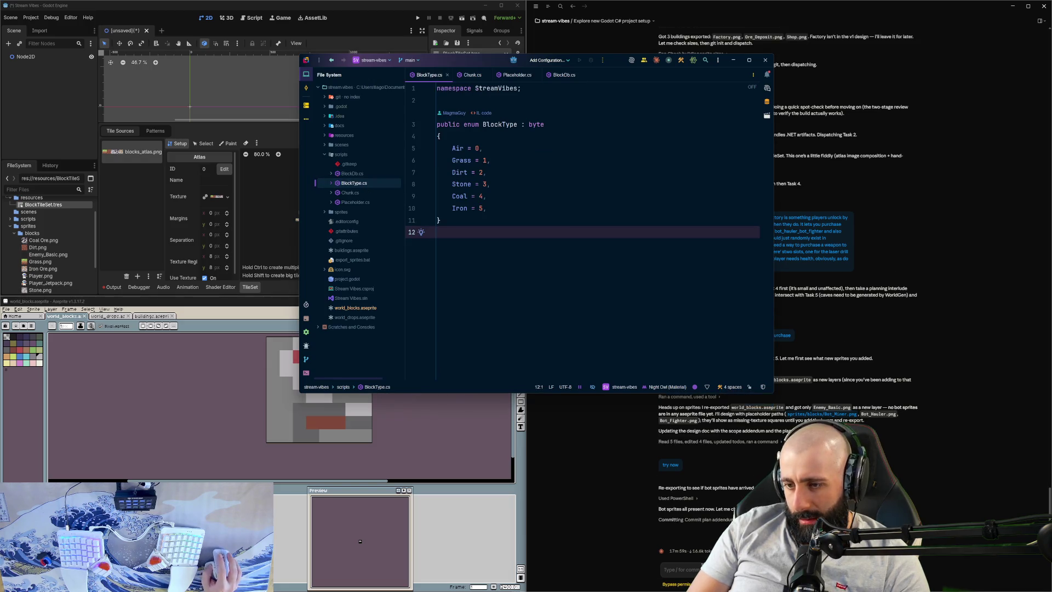
{"action": "key", "text": "alt+Tab"}
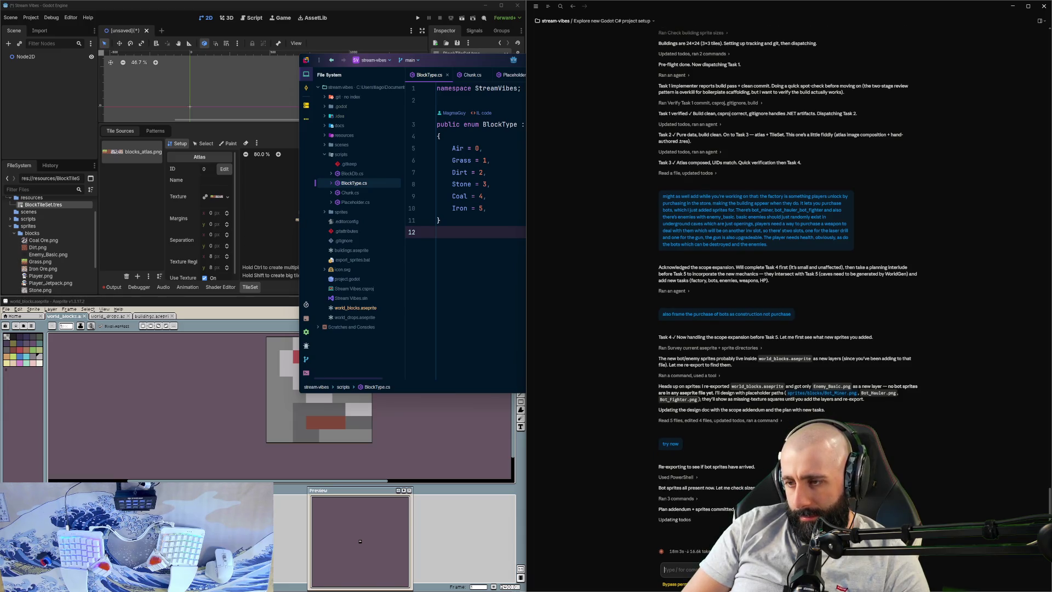
{"action": "scroll", "coordinate": [761, 472], "scroll_direction": "up", "scroll_amount": 10}
{"action": "scroll", "coordinate": [762, 472], "scroll_direction": "down", "scroll_amount": 3}
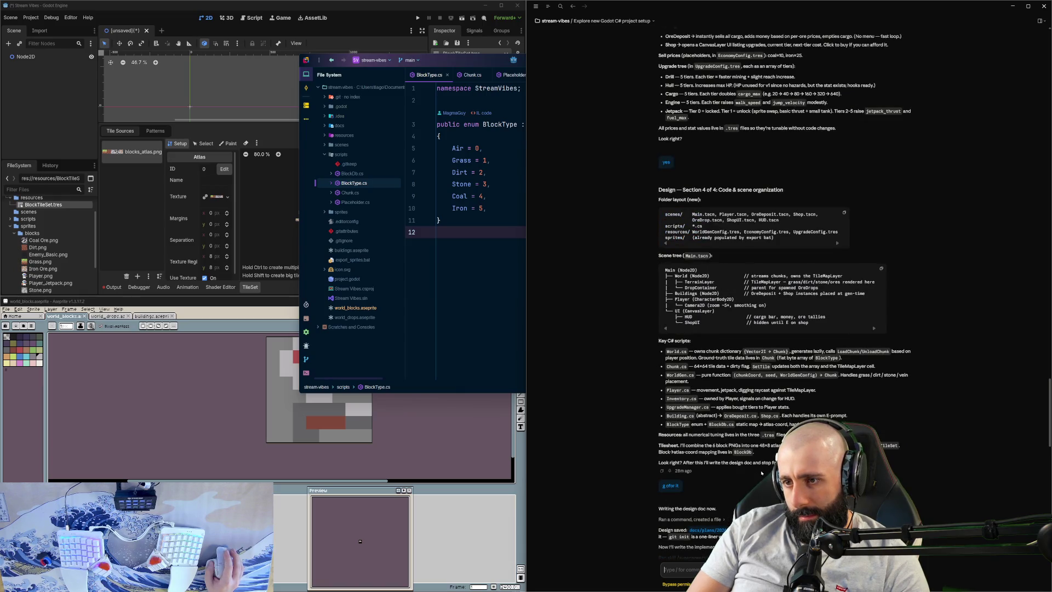
{"action": "scroll", "coordinate": [761, 472], "scroll_direction": "down", "scroll_amount": 10}
{"action": "left_click", "coordinate": [345, 193]}
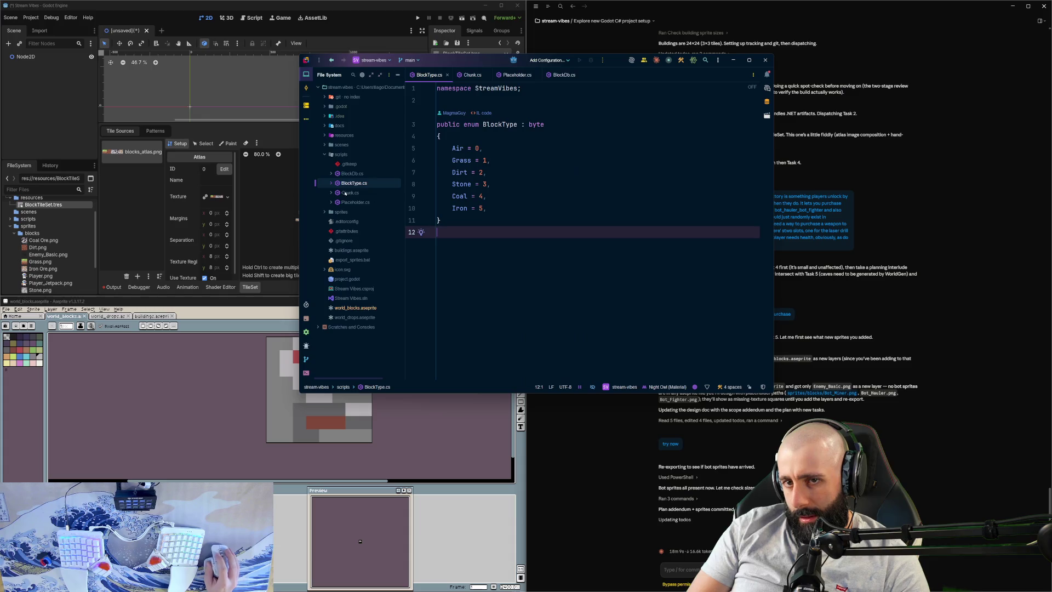
{"action": "left_click", "coordinate": [346, 193]}
{"action": "left_click", "coordinate": [355, 175]}
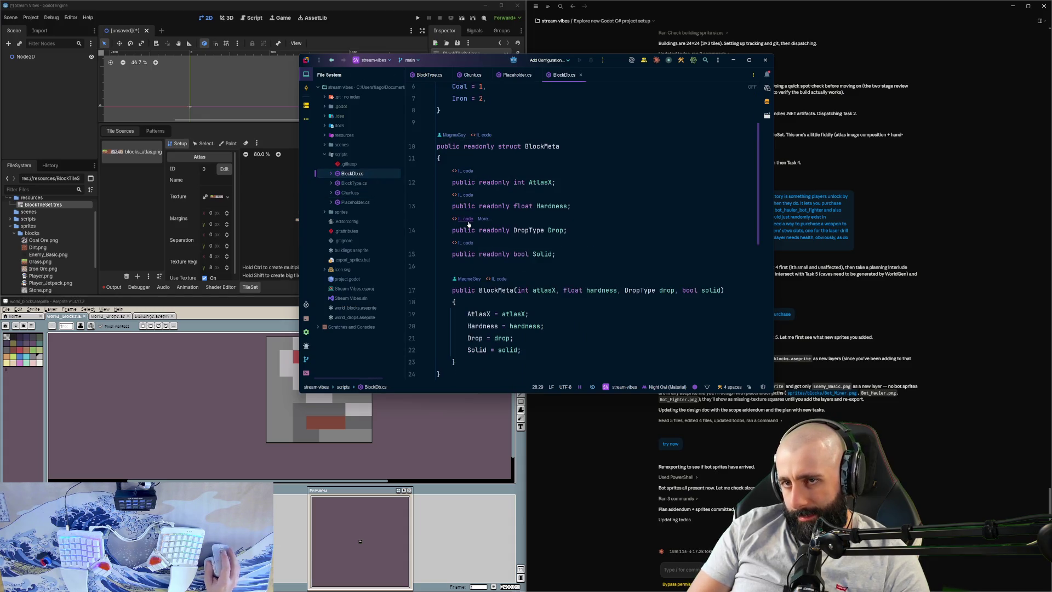
{"action": "scroll", "coordinate": [468, 225], "scroll_direction": "down", "scroll_amount": 8}
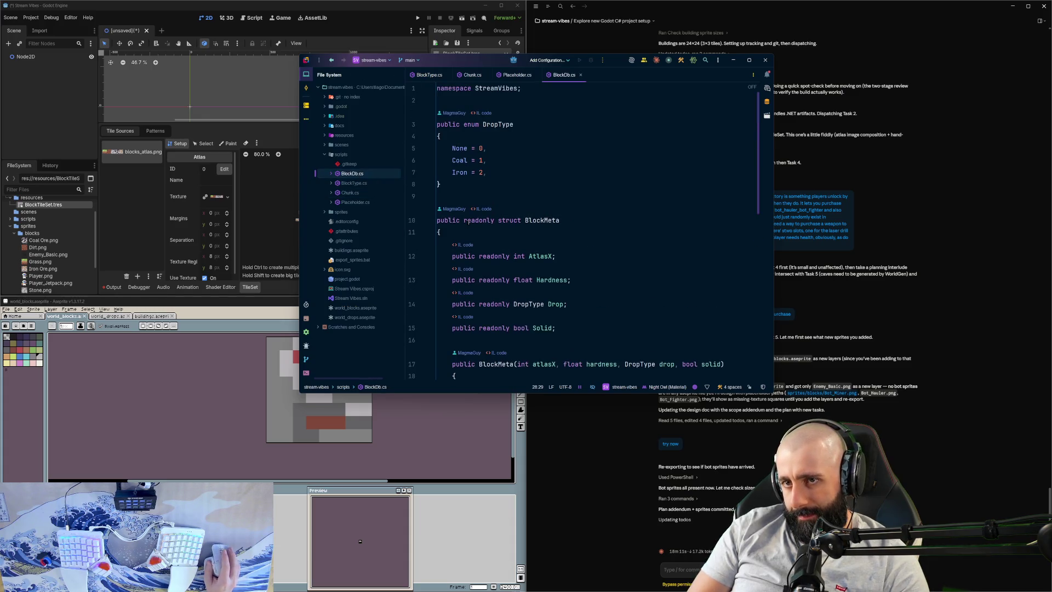
{"action": "left_click", "coordinate": [281, 452]}
Step: Compare the world_drops, buildings and world_blocks sprites, settling on the world_blocks stone ore tile
{"action": "left_click", "coordinate": [111, 316]}
{"action": "left_click", "coordinate": [147, 317]}
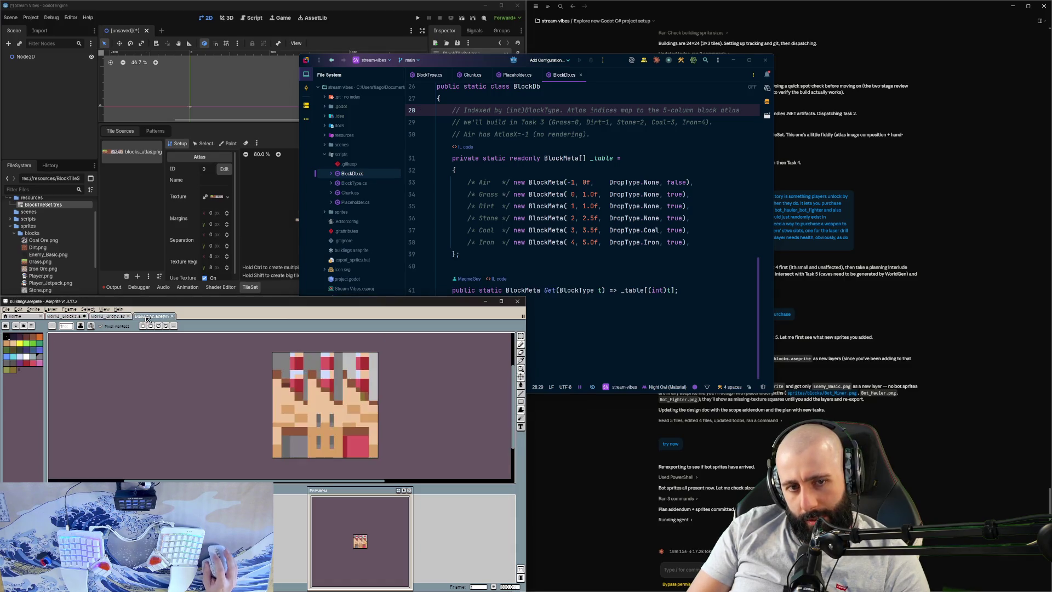
{"action": "left_click", "coordinate": [70, 318]}
{"action": "left_click", "coordinate": [112, 318]}
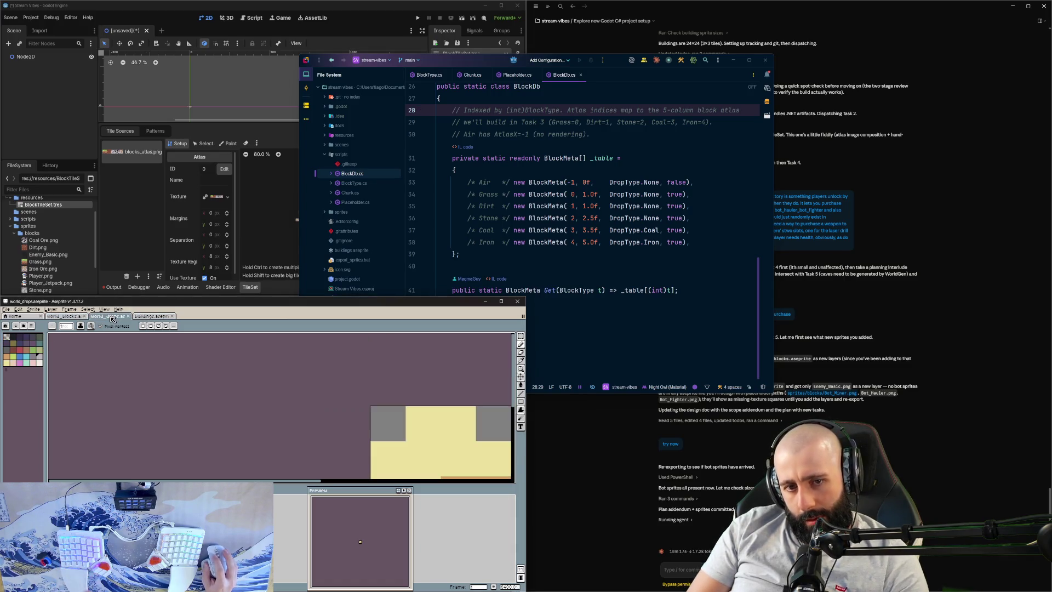
{"action": "left_click", "coordinate": [143, 326]}
{"action": "left_click", "coordinate": [167, 327]}
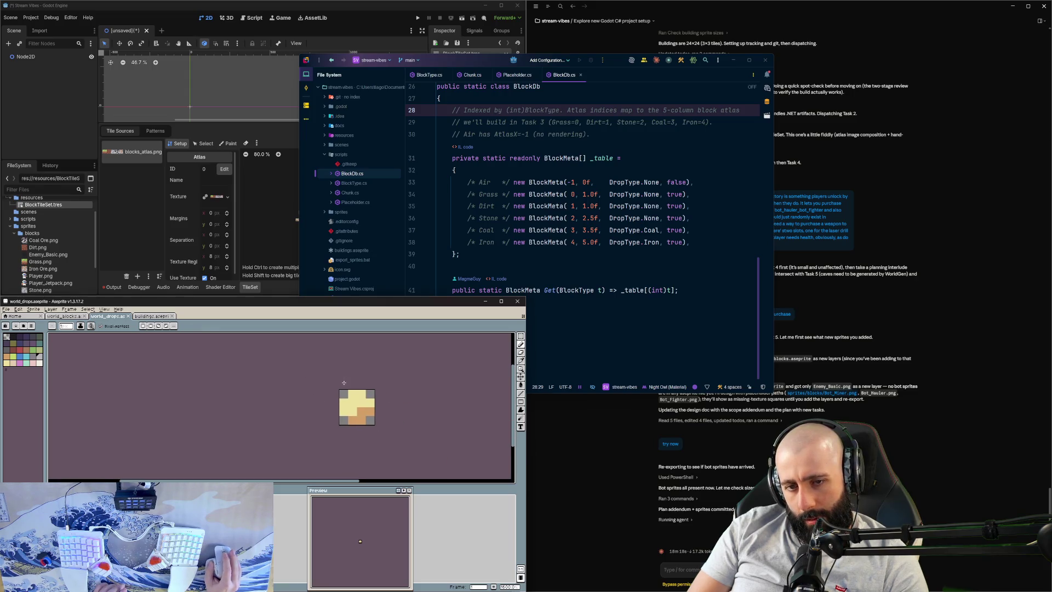
{"action": "left_click", "coordinate": [152, 316]}
{"action": "left_click", "coordinate": [112, 317]}
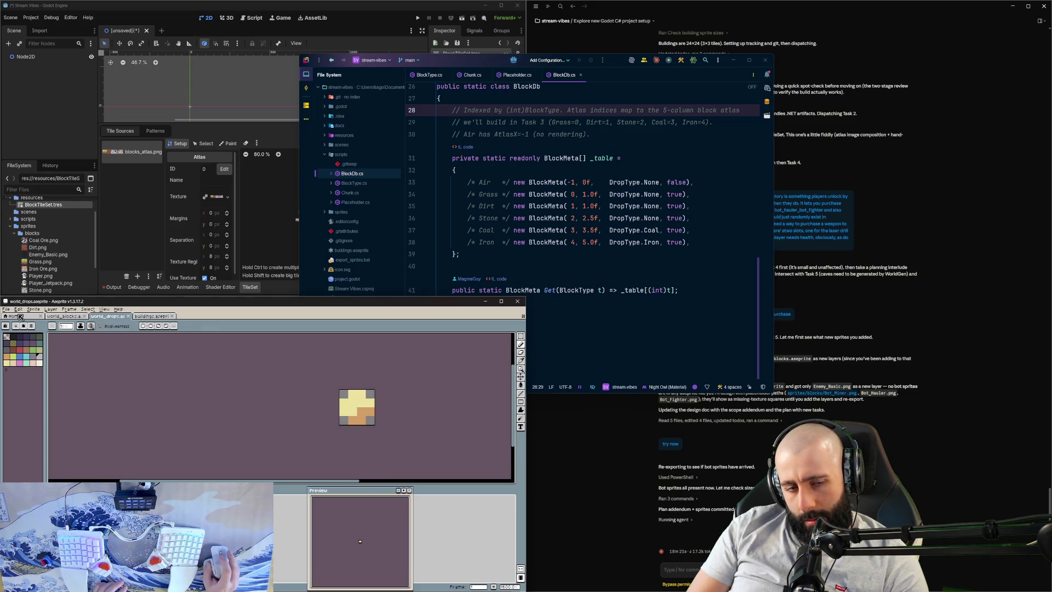
{"action": "left_click", "coordinate": [64, 317]}
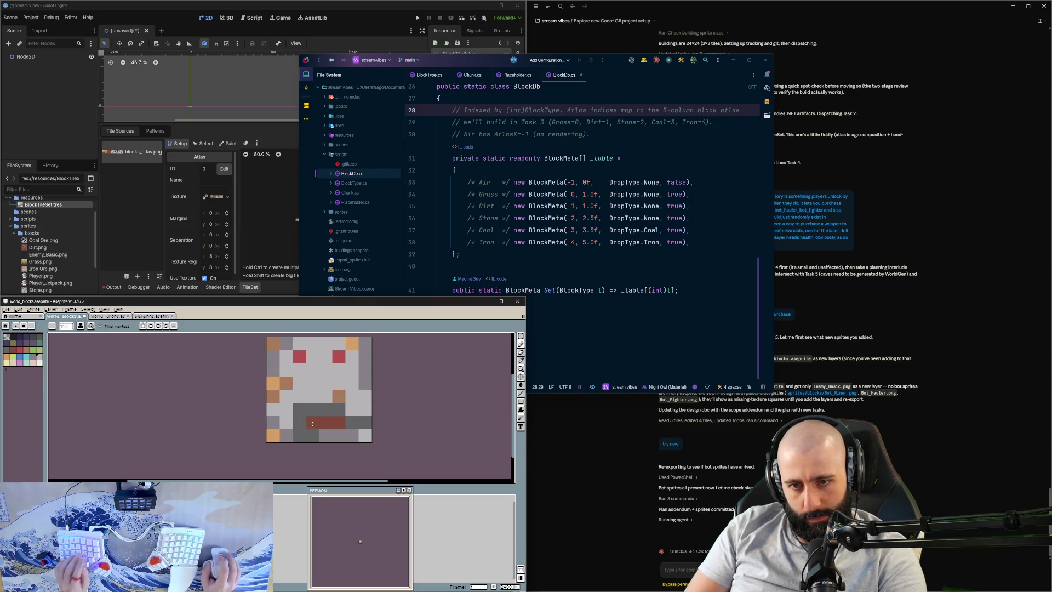
{"action": "key", "text": "ctrl+z"}
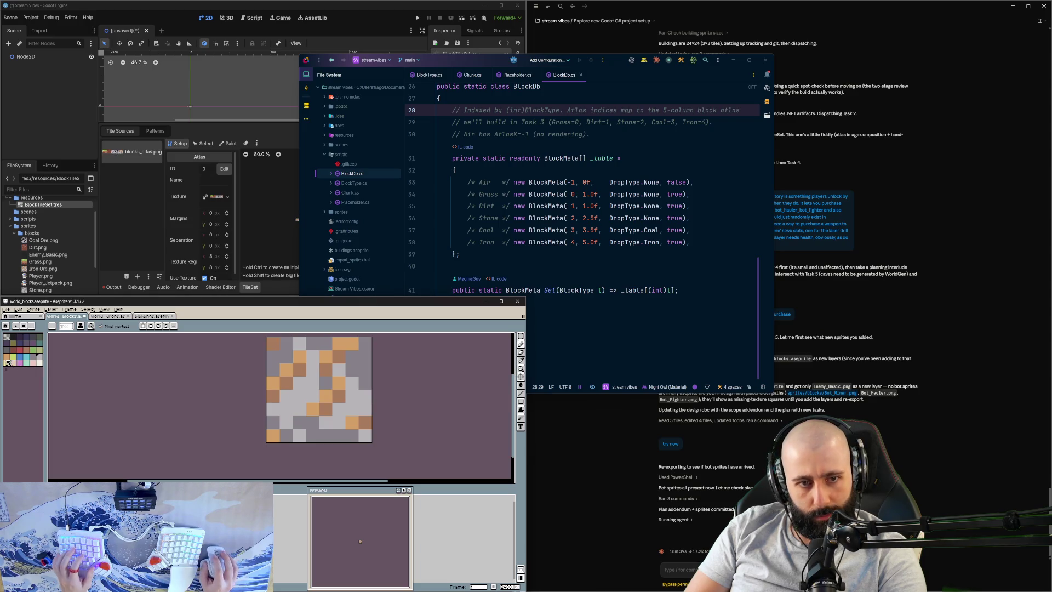
Step: Paint a diagonal pale-yellow streak across the stone tile's ore spots
{"action": "left_click", "coordinate": [272, 383]}
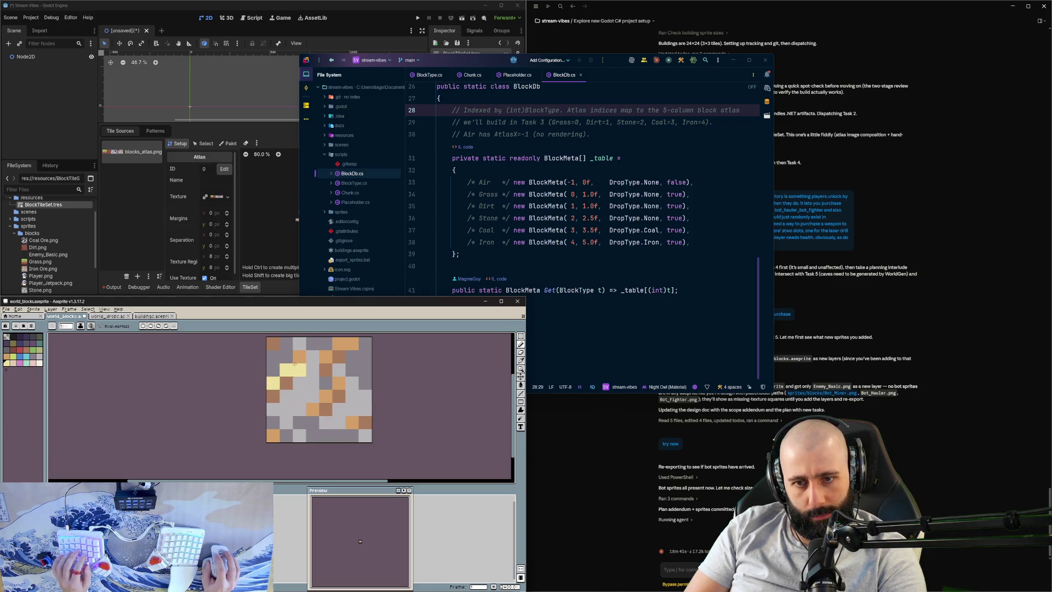
{"action": "key", "text": "ctrl+z"}
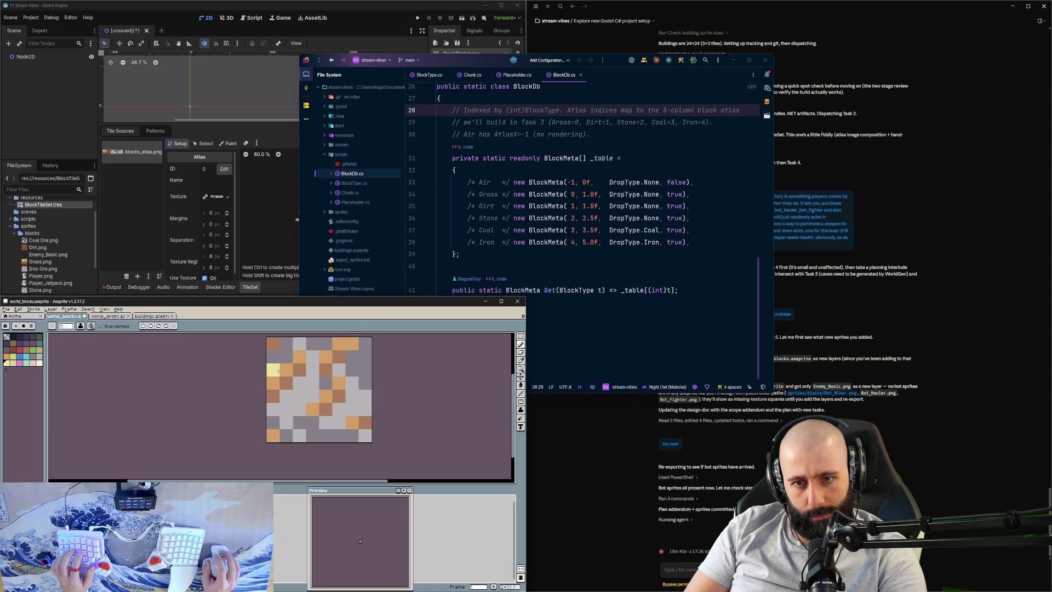
{"action": "left_click", "coordinate": [273, 383]}
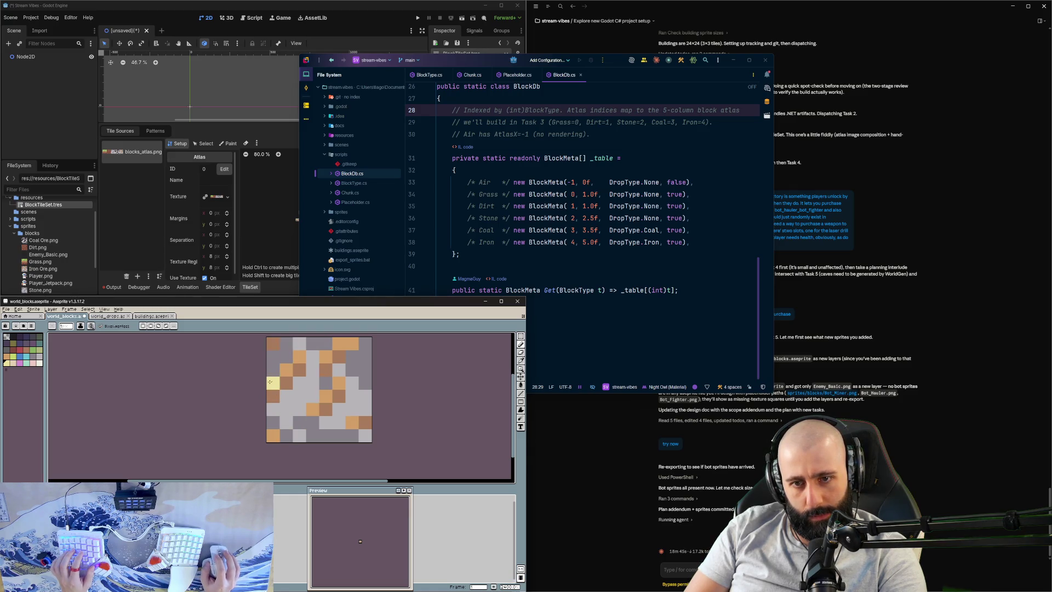
{"action": "left_click", "coordinate": [286, 370]}
{"action": "left_click", "coordinate": [299, 356]}
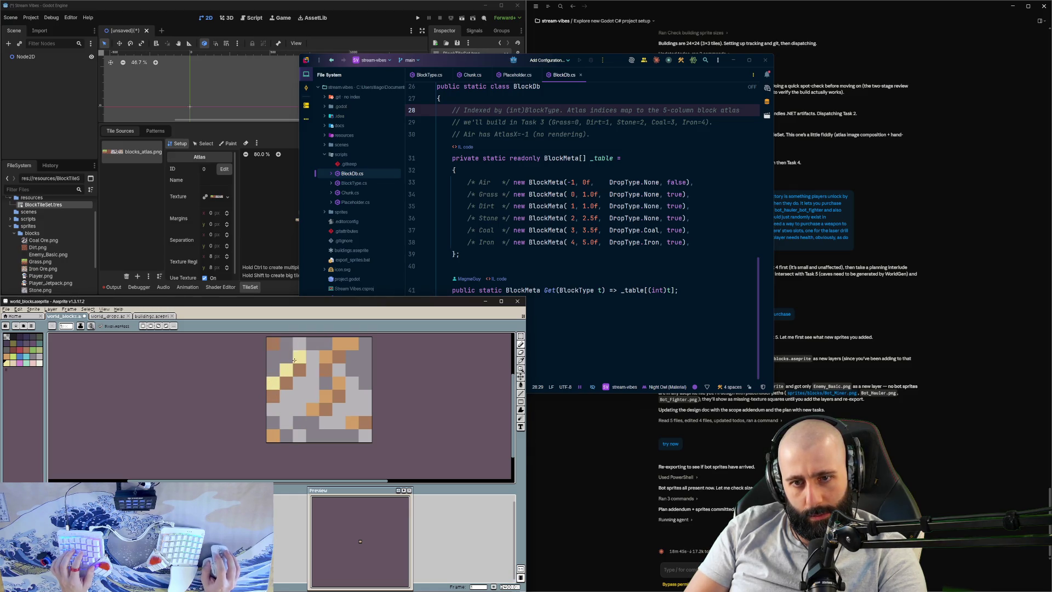
{"action": "left_click", "coordinate": [339, 383]}
{"action": "left_click", "coordinate": [325, 396]}
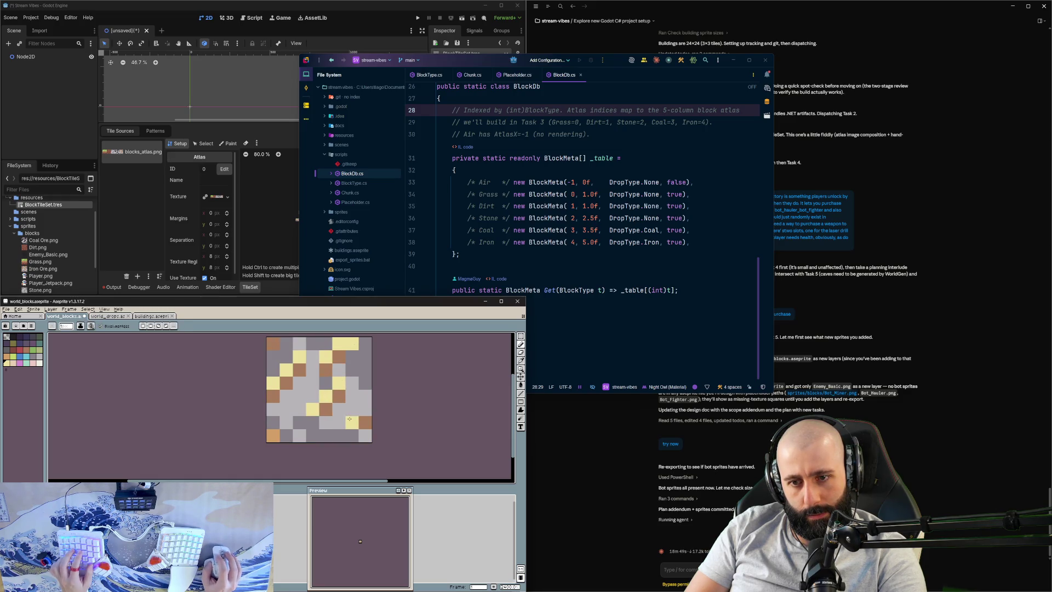
Step: Lighten the dark brown ore cells by one shade to orange
{"action": "left_click", "coordinate": [326, 409]}
{"action": "left_click", "coordinate": [338, 396]}
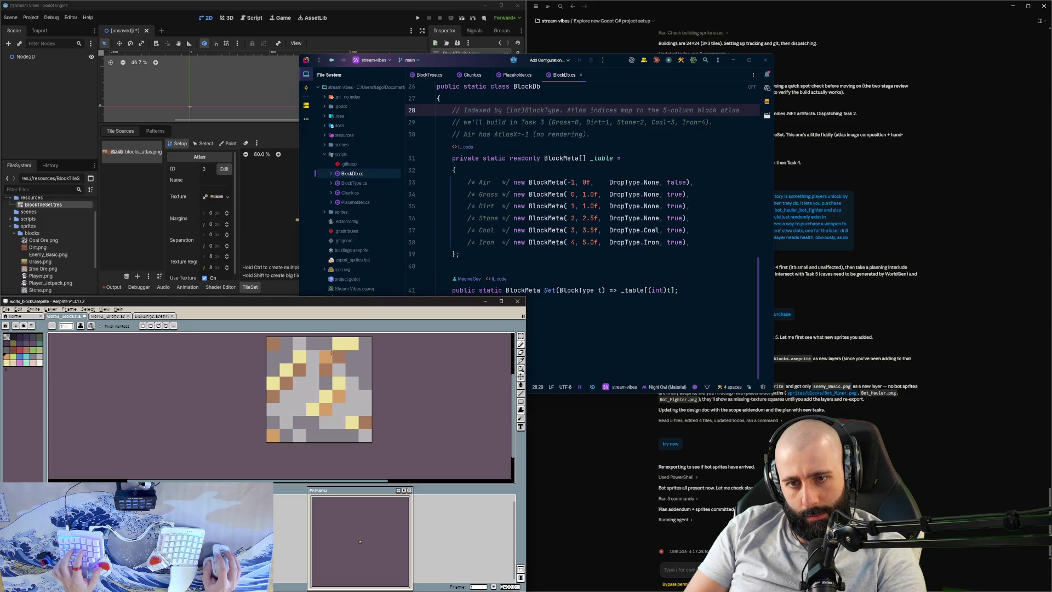
{"action": "left_click", "coordinate": [326, 357]}
{"action": "left_click", "coordinate": [338, 356]}
{"action": "left_click", "coordinate": [325, 369]}
{"action": "left_click", "coordinate": [299, 370]}
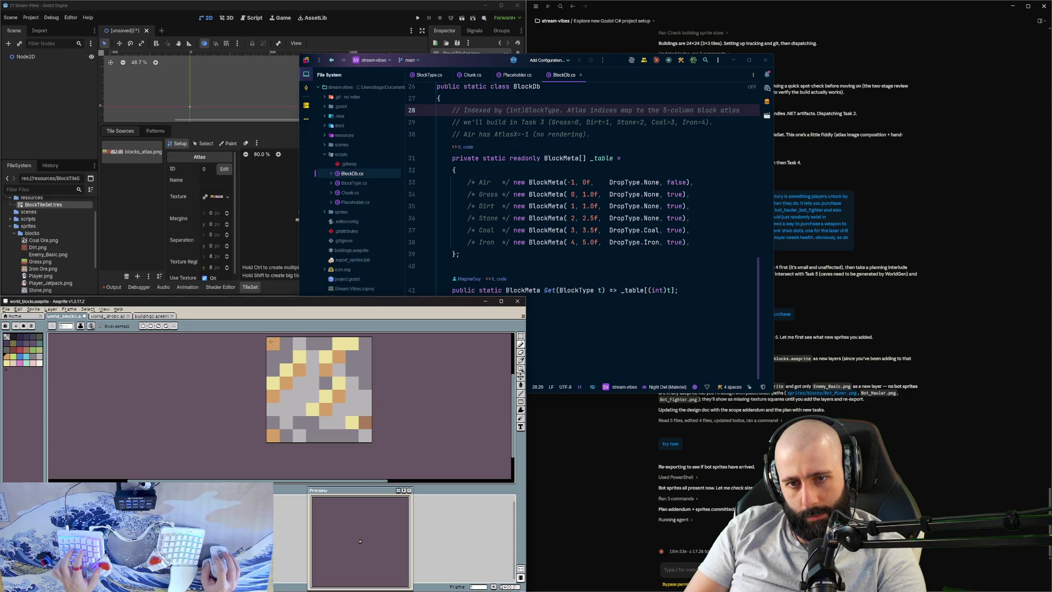
{"action": "left_click", "coordinate": [365, 422]}
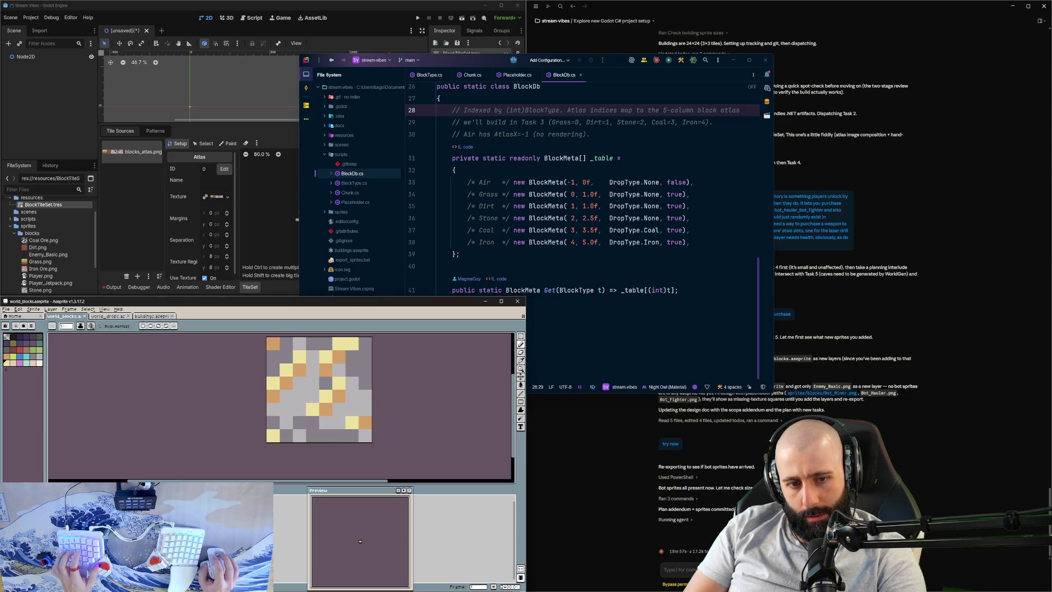
{"action": "left_click", "coordinate": [116, 318]}
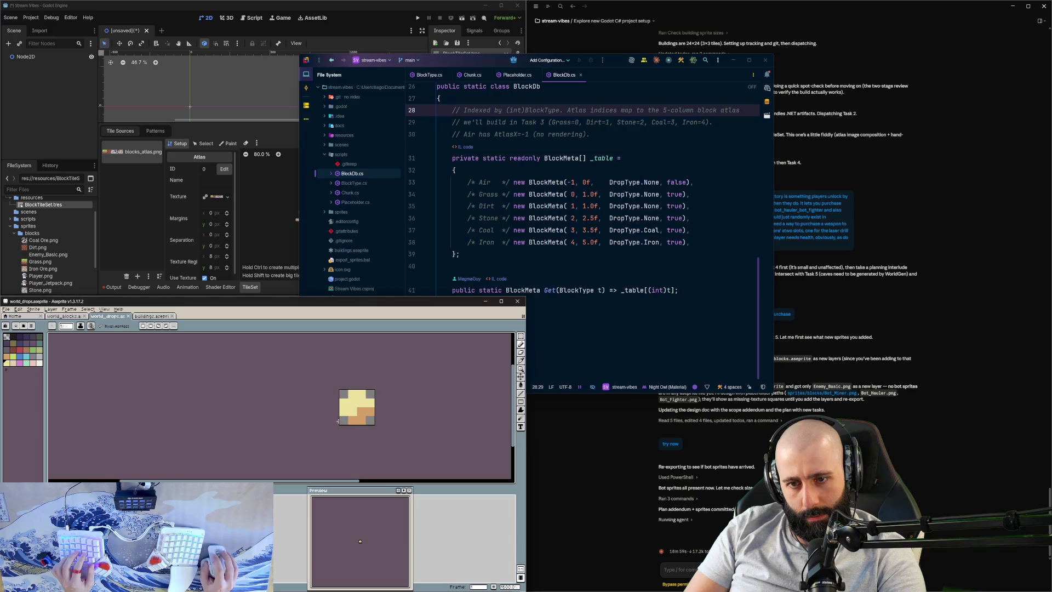
Step: Sample a colour from world_blocks and paint orange over the drop's yellow cells
{"action": "left_click", "coordinate": [63, 316]}
{"action": "left_click", "coordinate": [100, 318]}
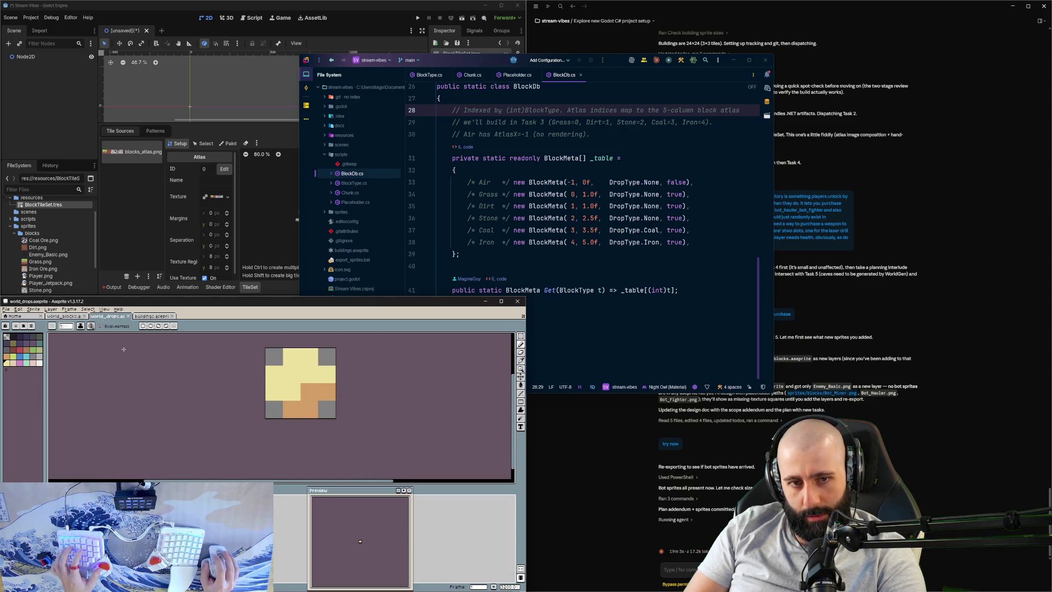
{"action": "left_click", "coordinate": [64, 317]}
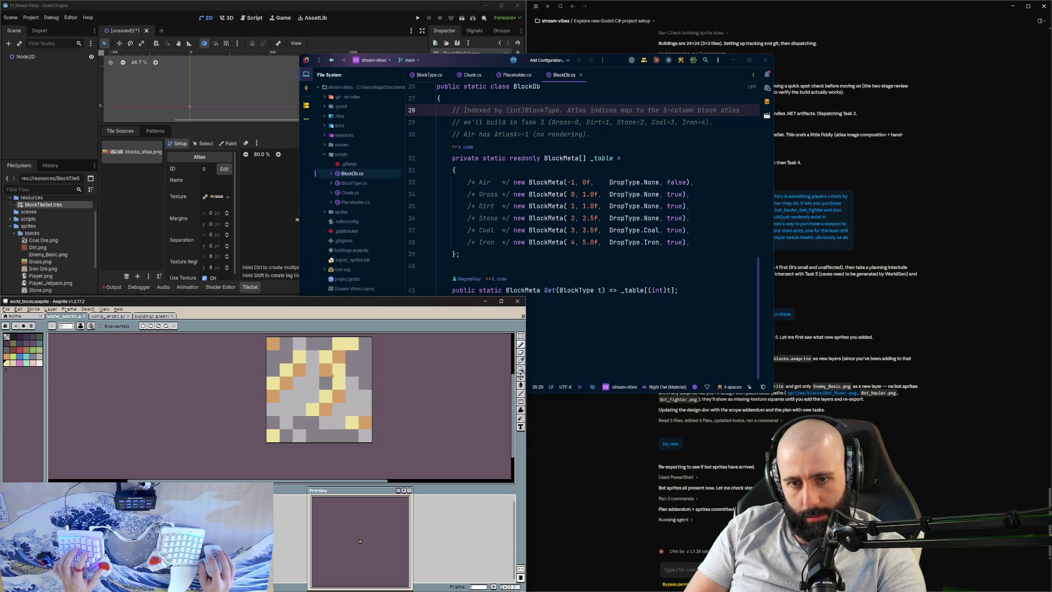
{"action": "key", "text": "i"}
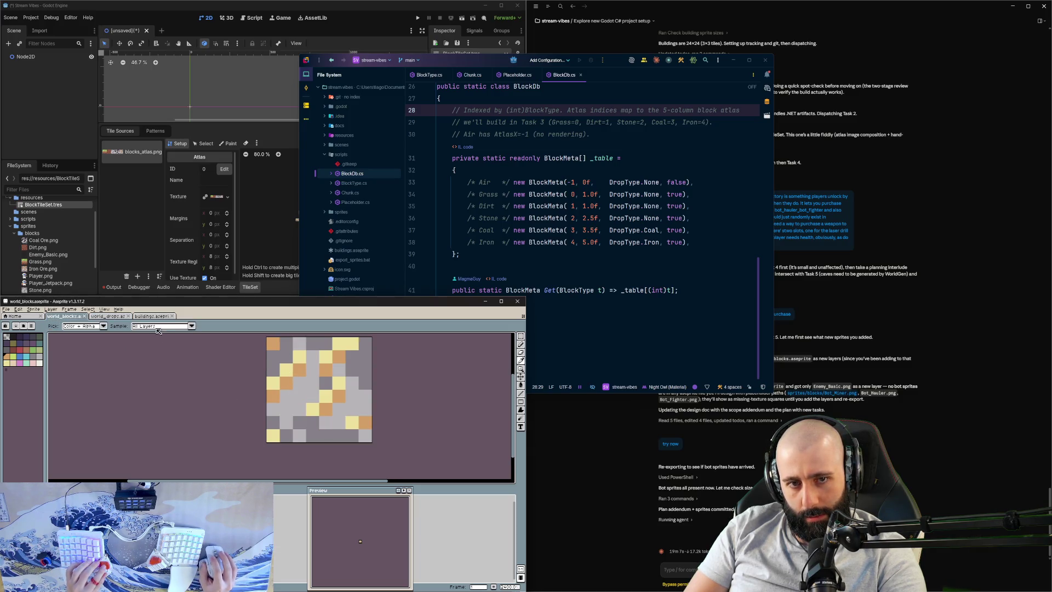
{"action": "left_click", "coordinate": [112, 317]}
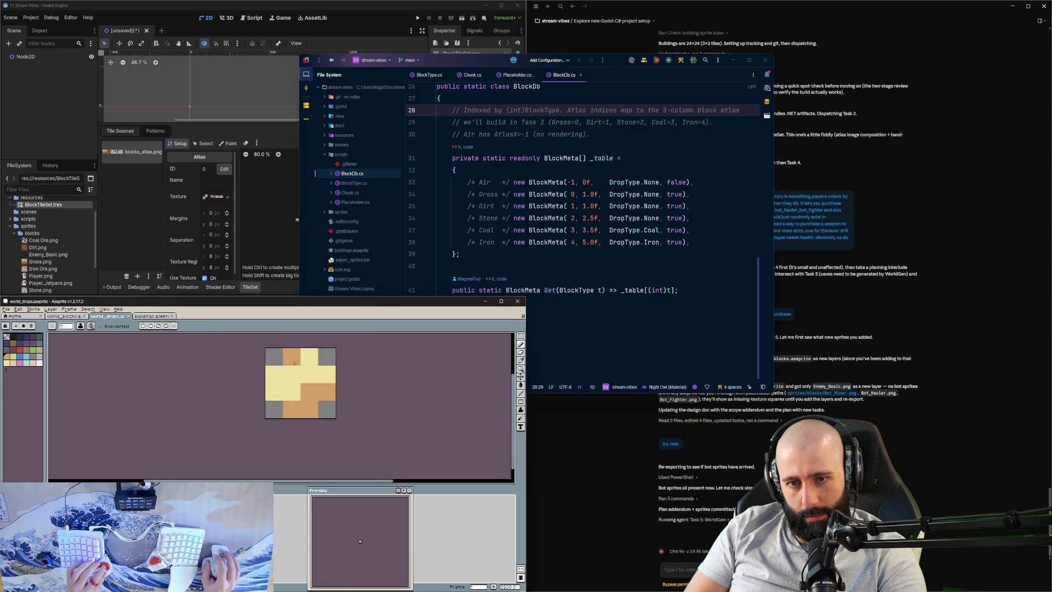
{"action": "mouse_move", "coordinate": [295, 363]}
{"action": "left_mouse_down"}
{"action": "mouse_move", "coordinate": [271, 382]}
{"action": "mouse_move", "coordinate": [323, 377]}
{"action": "mouse_move", "coordinate": [292, 390]}
{"action": "mouse_move", "coordinate": [275, 377]}
{"action": "left_mouse_up"}
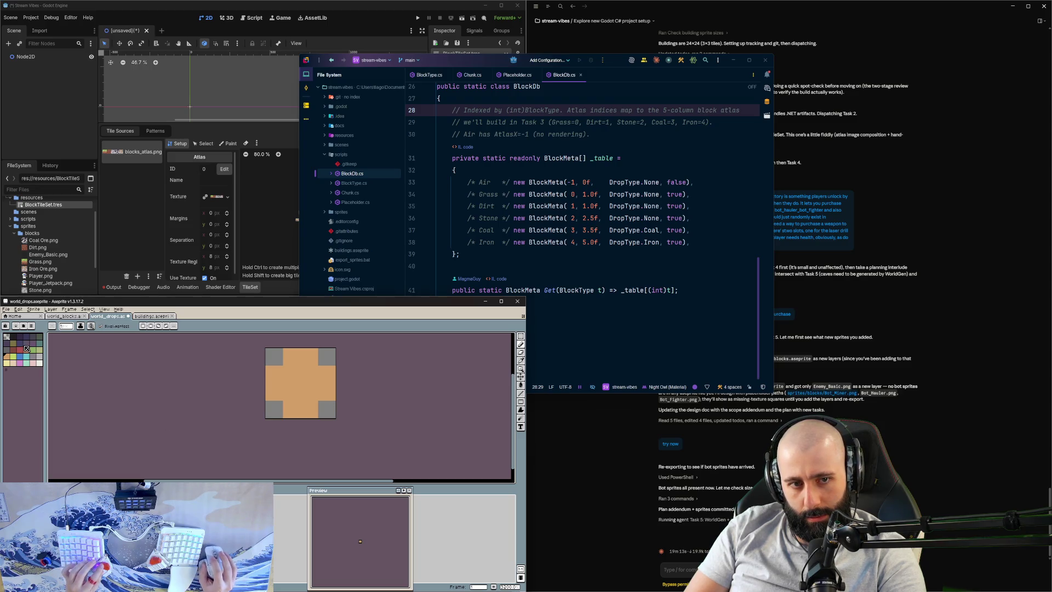
Step: Paint the drop's right-middle pixels dark brown and its lower pixels orange
{"action": "left_click", "coordinate": [61, 317]}
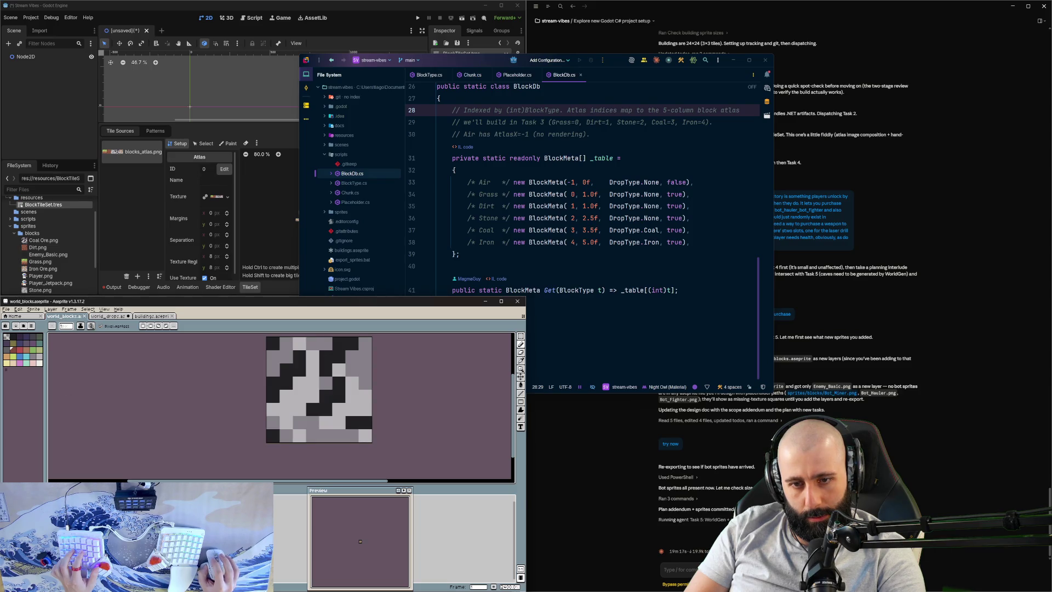
{"action": "key", "text": "i"}
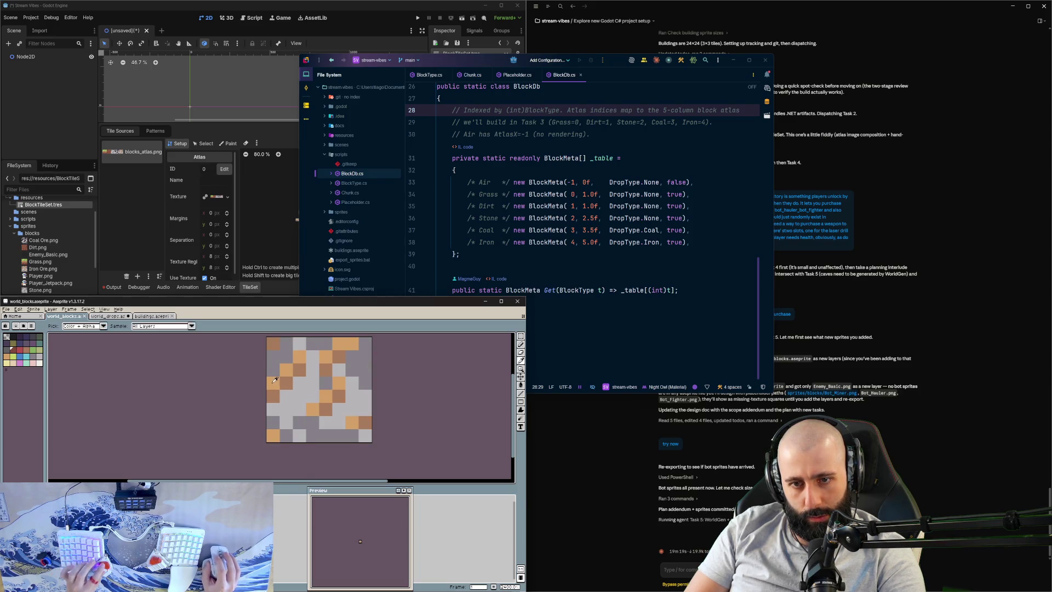
{"action": "key", "text": "ctrl+Tab"}
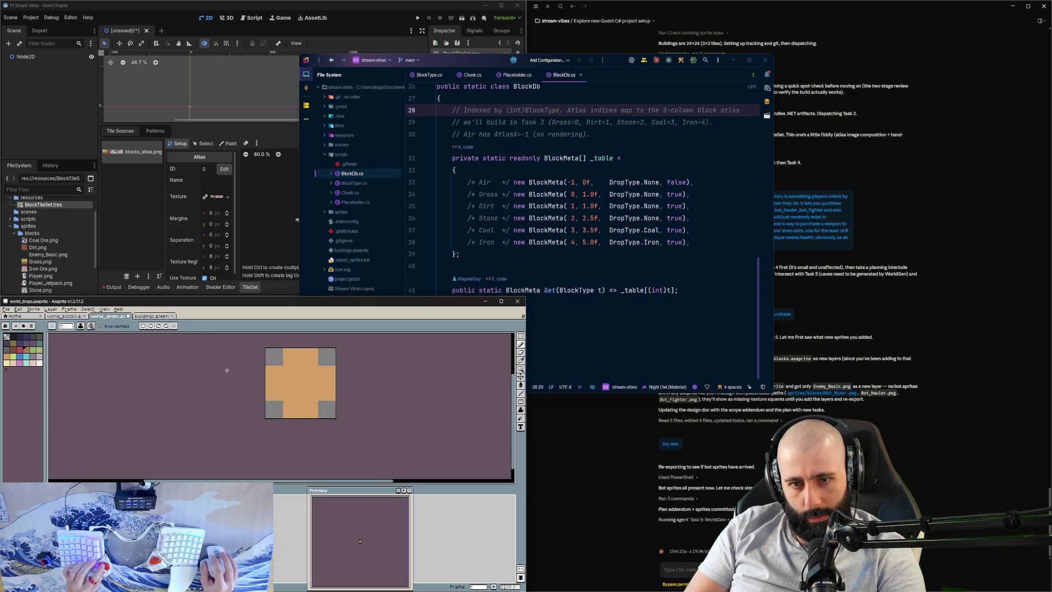
{"action": "left_click", "coordinate": [310, 393]}
{"action": "left_click", "coordinate": [327, 393]}
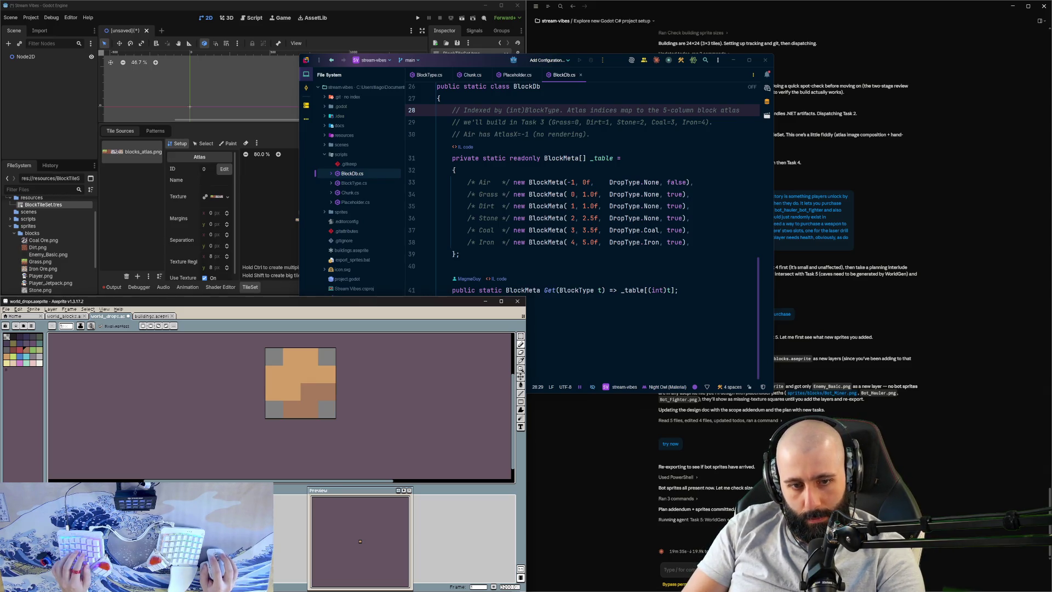
{"action": "left_click", "coordinate": [291, 392], "text": "alt"}
{"action": "mouse_move", "coordinate": [292, 410]}
{"action": "left_mouse_down"}
{"action": "mouse_move", "coordinate": [324, 393]}
{"action": "mouse_move", "coordinate": [295, 409]}
{"action": "left_mouse_up"}
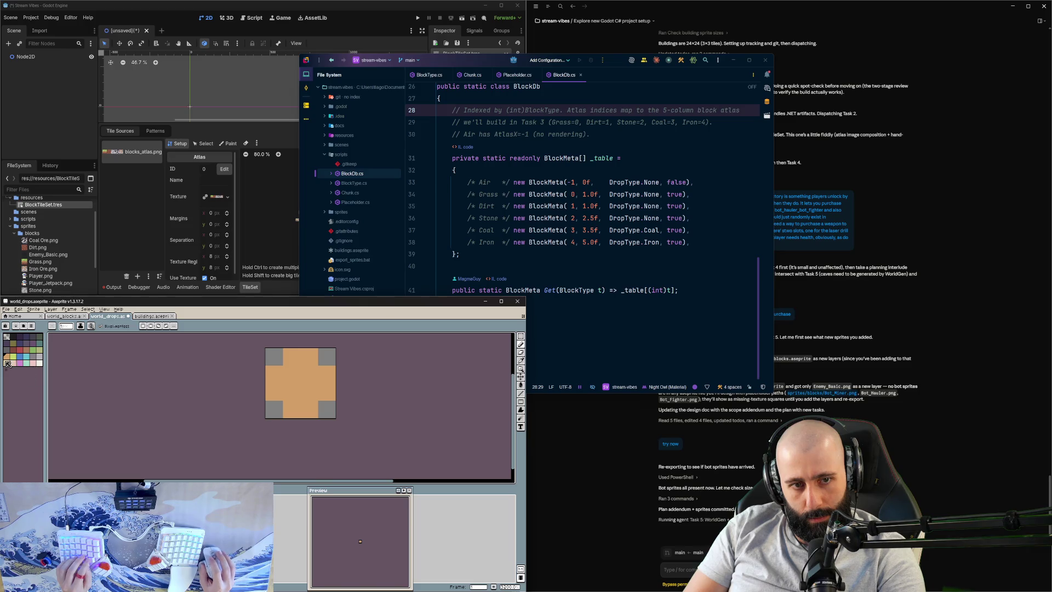
Step: Repaint the drop's upper-left pixels pale yellow to match the ore tile
{"action": "left_click", "coordinate": [7, 363]}
{"action": "mouse_move", "coordinate": [274, 374]}
{"action": "left_mouse_down"}
{"action": "mouse_move", "coordinate": [291, 356]}
{"action": "mouse_move", "coordinate": [313, 363]}
{"action": "mouse_move", "coordinate": [310, 375]}
{"action": "left_mouse_up"}
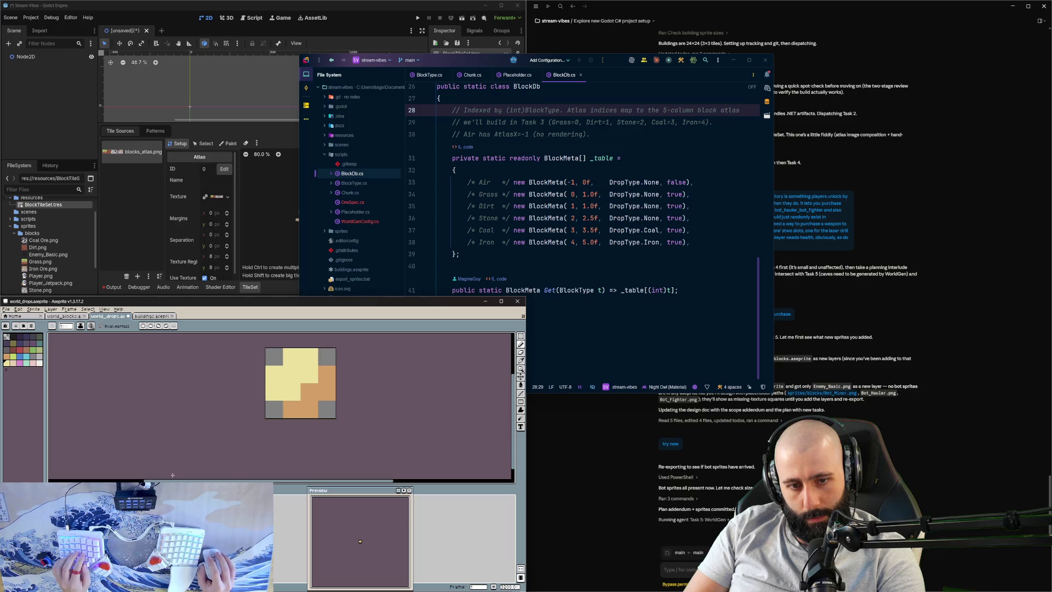
{"action": "left_click", "coordinate": [329, 370]}
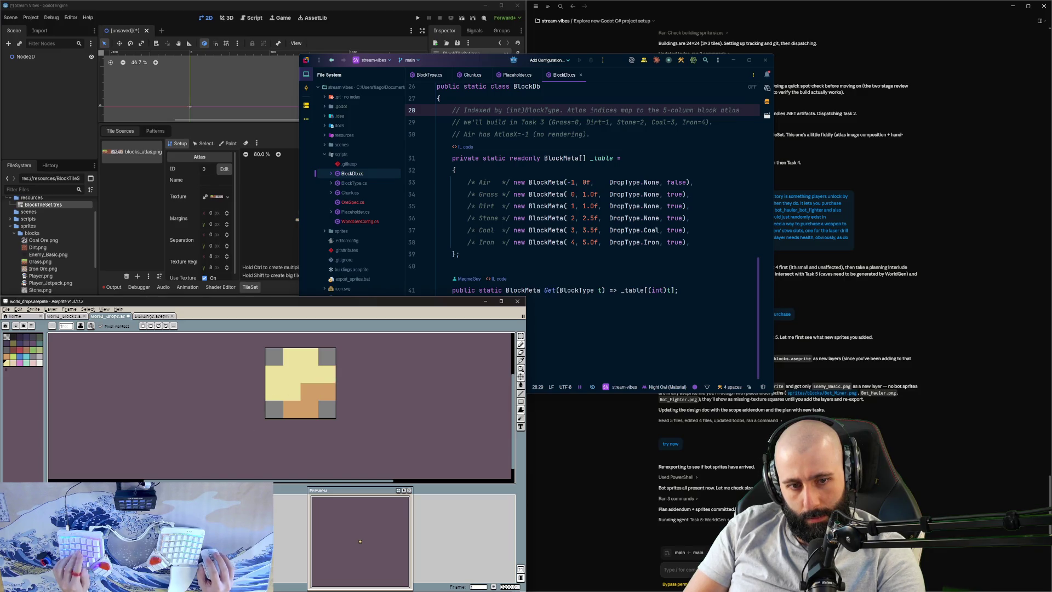
{"action": "key", "text": "ctrl+z"}
{"action": "key", "text": "ctrl+z"}
{"action": "key", "text": "ctrl+z"}
{"action": "key", "text": "ctrl+y"}
{"action": "key", "text": "ctrl+y"}
{"action": "key", "text": "ctrl+y"}
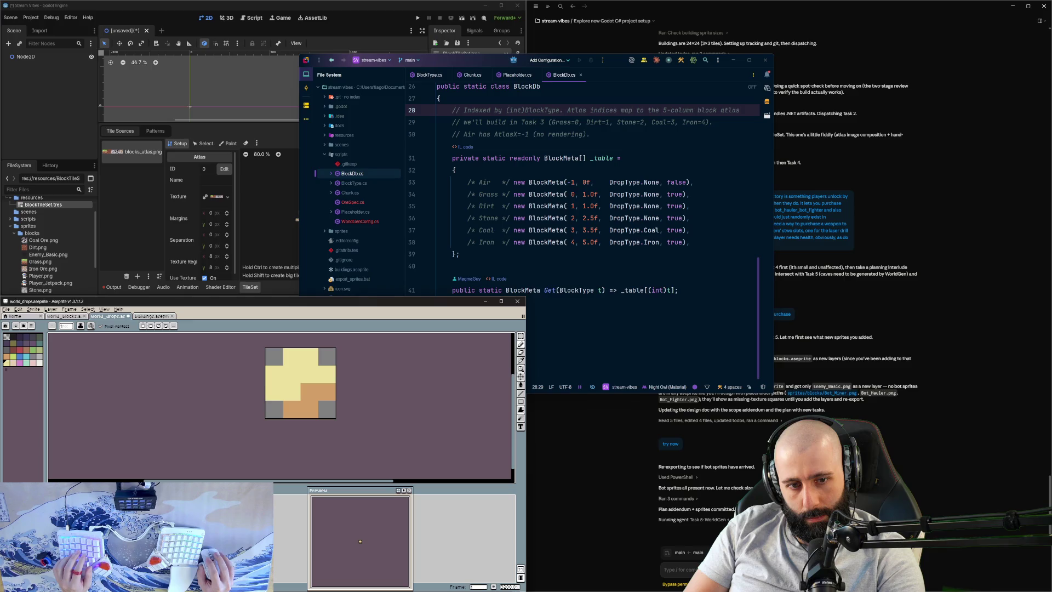
{"action": "left_click", "coordinate": [58, 316]}
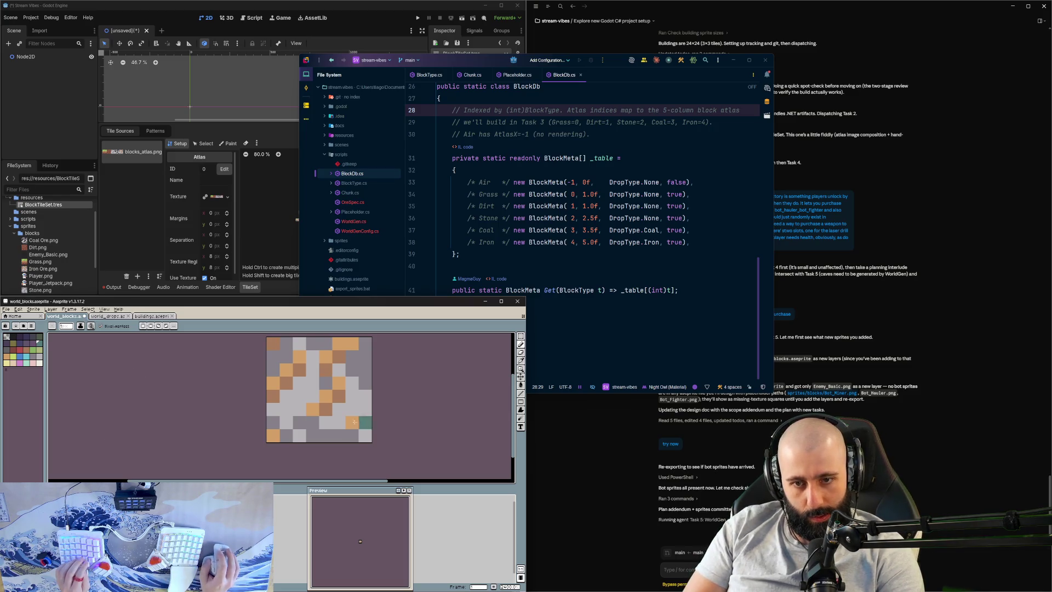
Step: Paint teal pixels on the ore tile, turning its orange ore cells teal
{"action": "scroll", "coordinate": [266, 441], "scroll_direction": "up", "scroll_amount": 1}
{"action": "left_click", "coordinate": [26, 360]}
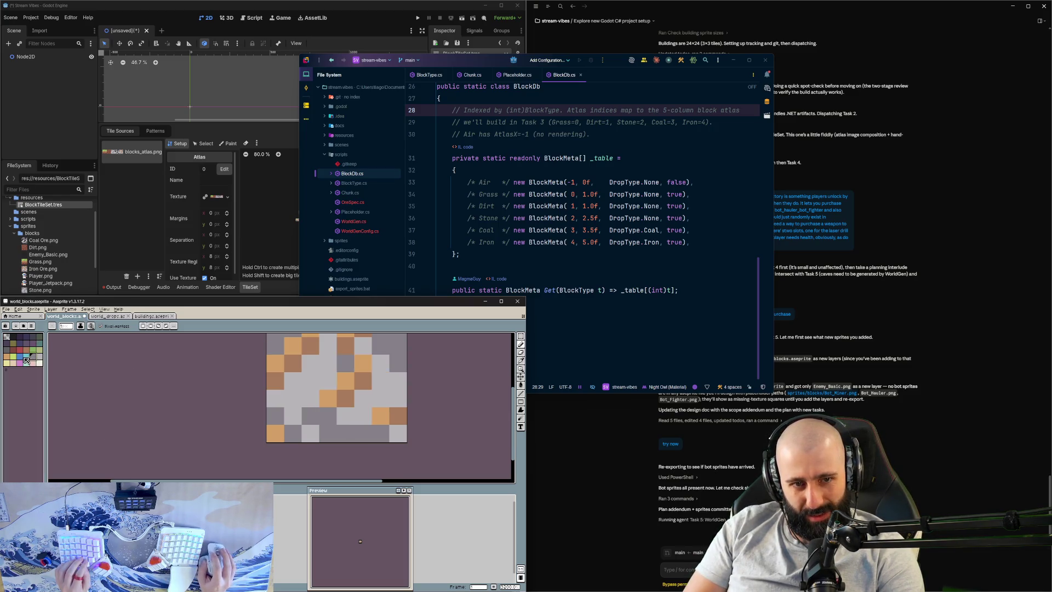
{"action": "left_click", "coordinate": [253, 379]}
{"action": "left_click_drag", "start_coordinate": [253, 376], "coordinate": [198, 404]}
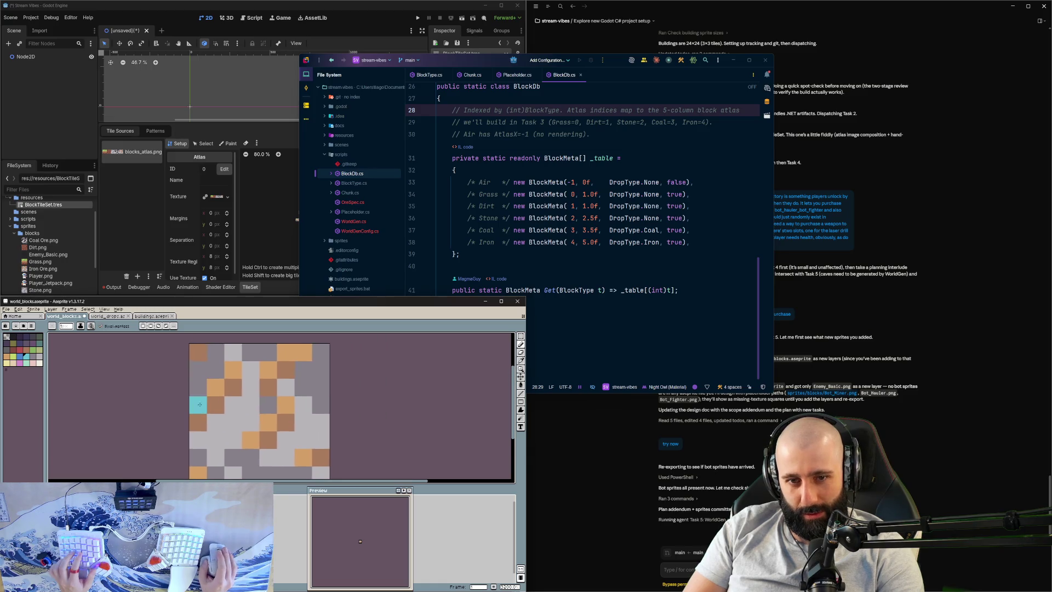
{"action": "left_click", "coordinate": [222, 382]}
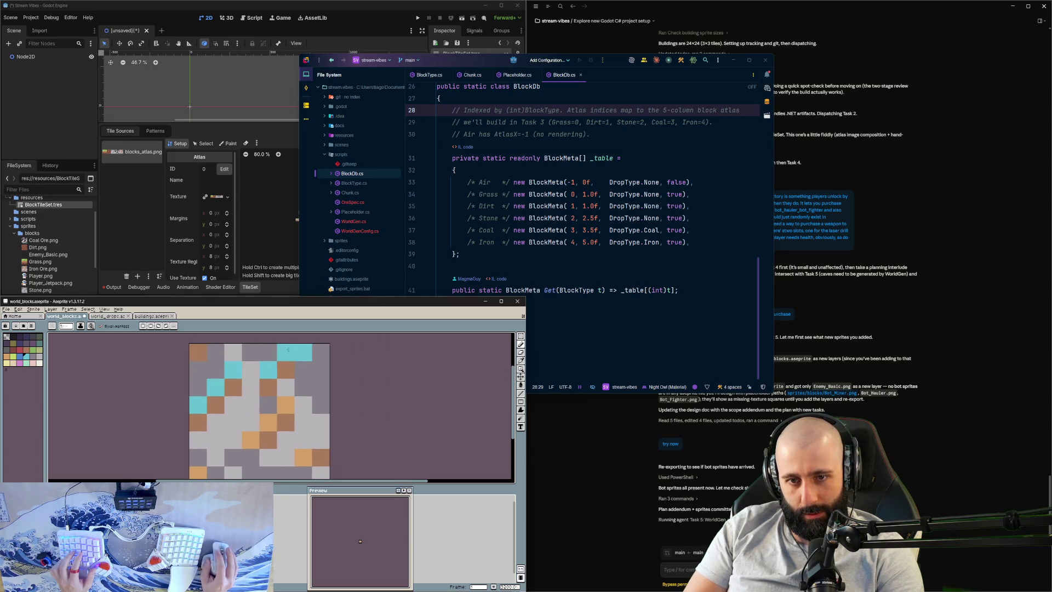
{"action": "left_click", "coordinate": [251, 439]}
{"action": "left_click", "coordinate": [303, 457]}
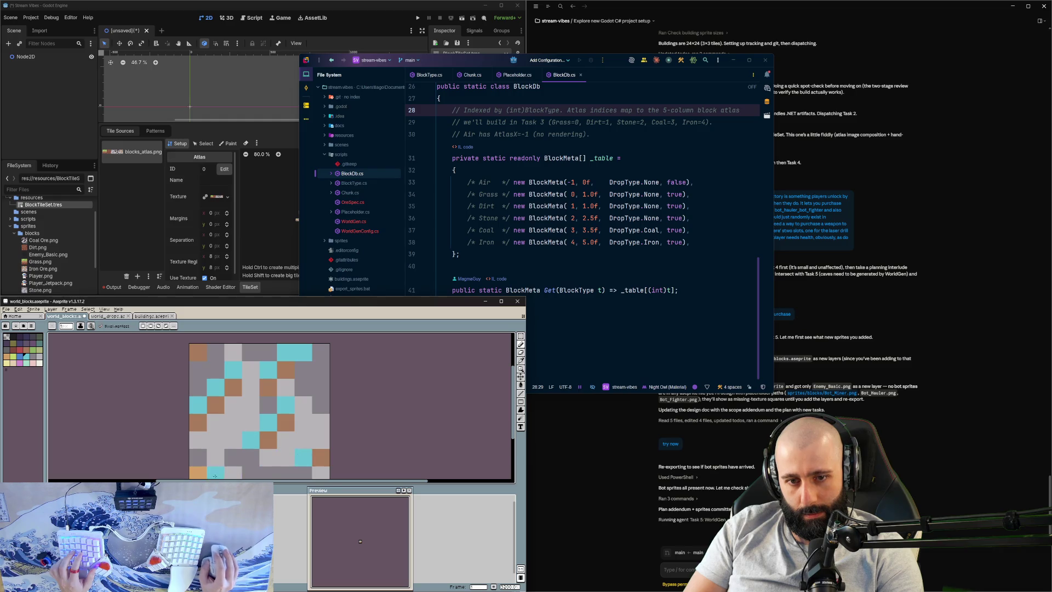
{"action": "left_click", "coordinate": [198, 472]}
Step: Pick a new colour and repaint the remaining blue ore pixels cyan
{"action": "scroll", "coordinate": [90, 357], "scroll_direction": "down", "scroll_amount": 2}
{"action": "scroll", "coordinate": [90, 357], "scroll_direction": "right", "scroll_amount": 2}
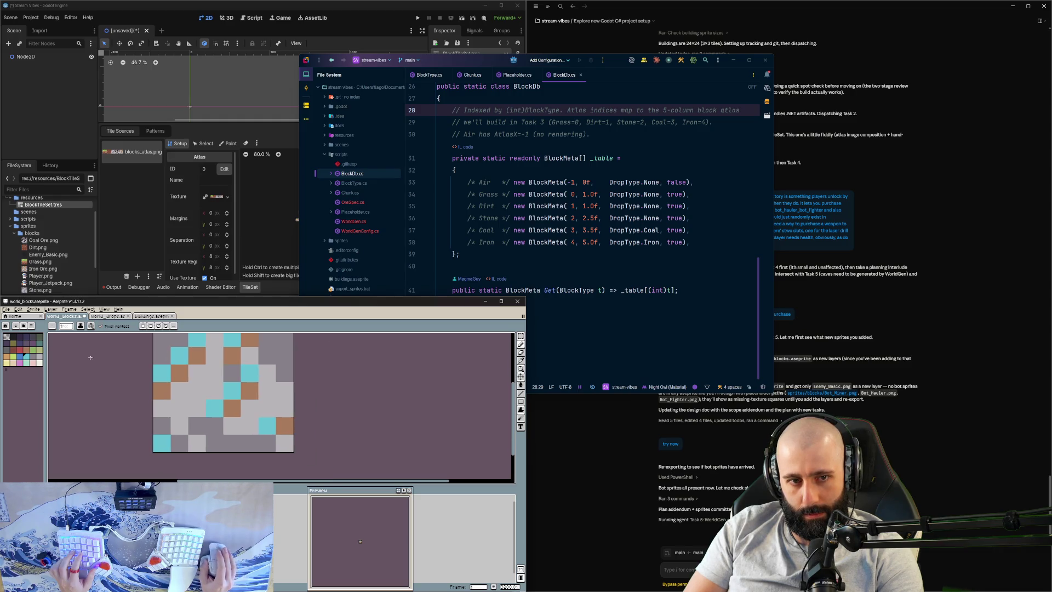
{"action": "left_click", "coordinate": [22, 359]}
{"action": "key", "text": "ctrl+z"}
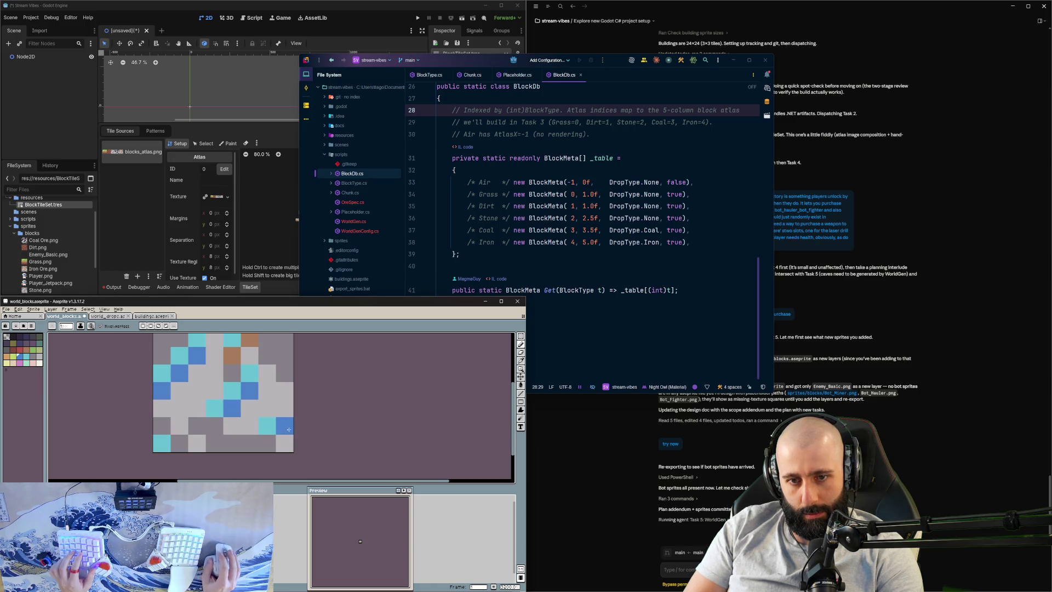
{"action": "scroll", "coordinate": [269, 389], "scroll_direction": "up", "scroll_amount": 2}
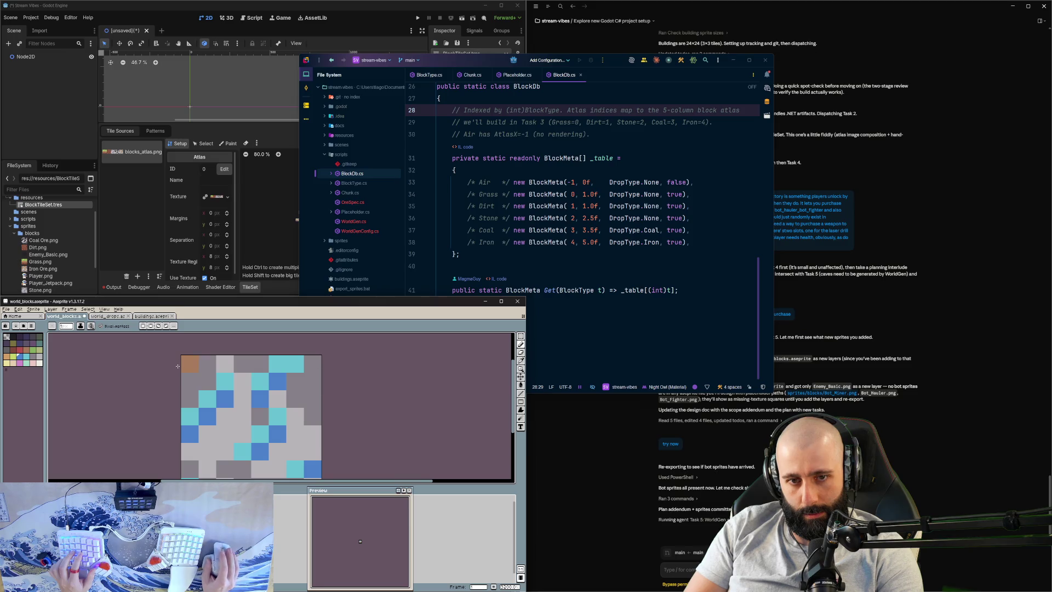
{"action": "scroll", "coordinate": [316, 396], "scroll_direction": "down", "scroll_amount": 2}
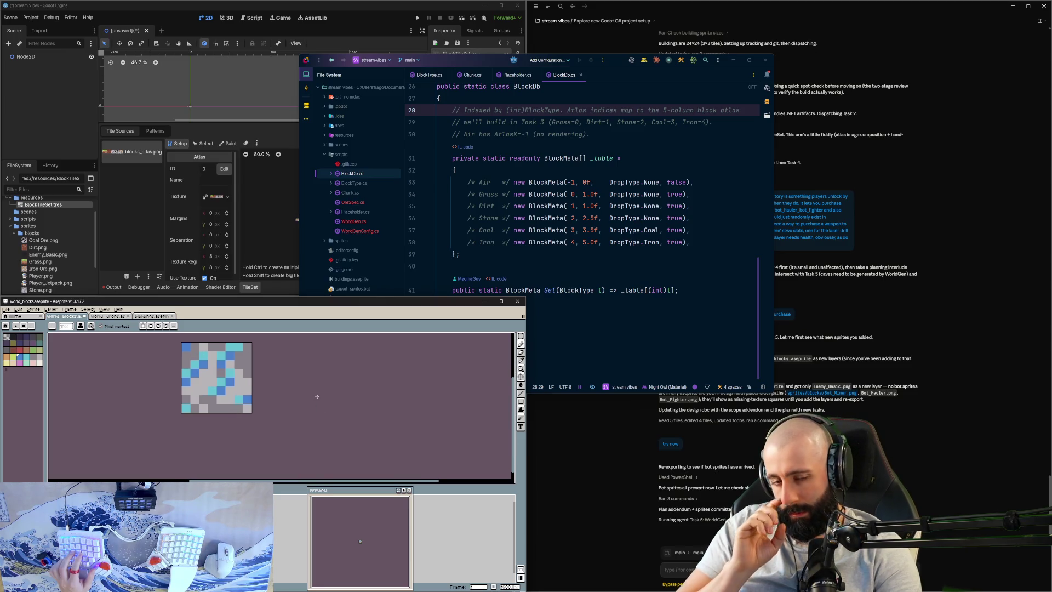
{"action": "scroll", "coordinate": [207, 389], "scroll_direction": "up", "scroll_amount": 2}
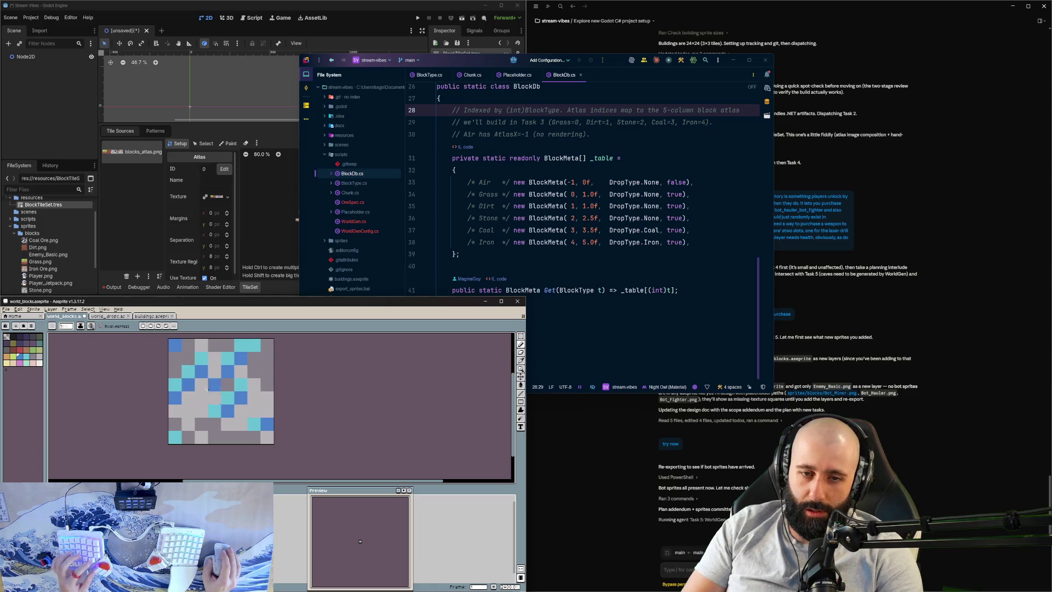
{"action": "left_click", "coordinate": [214, 385]}
{"action": "left_click", "coordinate": [188, 386]}
{"action": "left_click", "coordinate": [202, 372]}
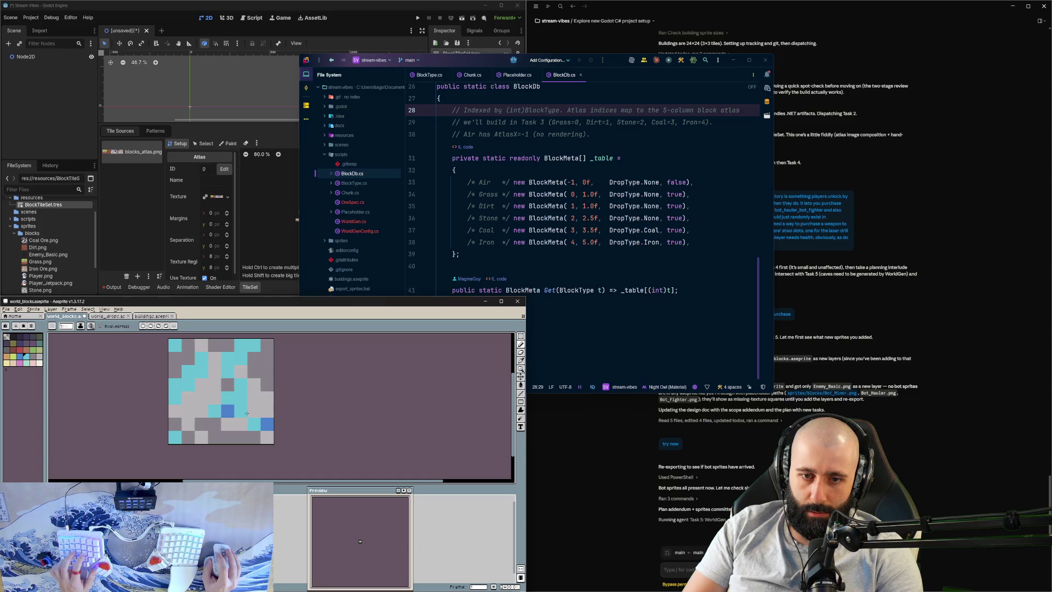
{"action": "left_click", "coordinate": [228, 411]}
{"action": "left_click", "coordinate": [266, 424]}
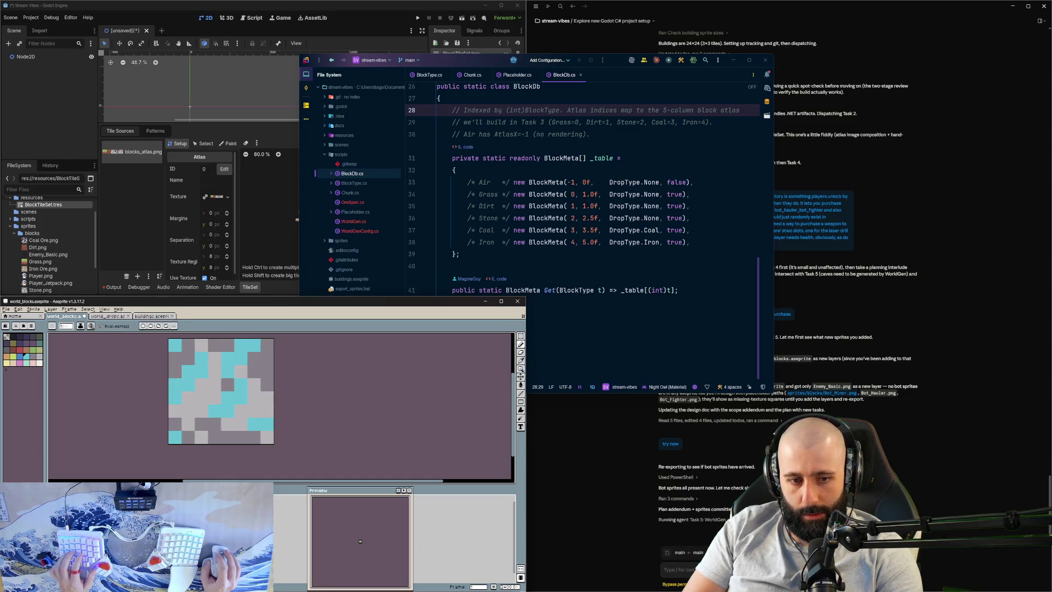
Step: Trial-paint the world_drops drop cyan with mint highlights on its cross
{"action": "left_click", "coordinate": [117, 316]}
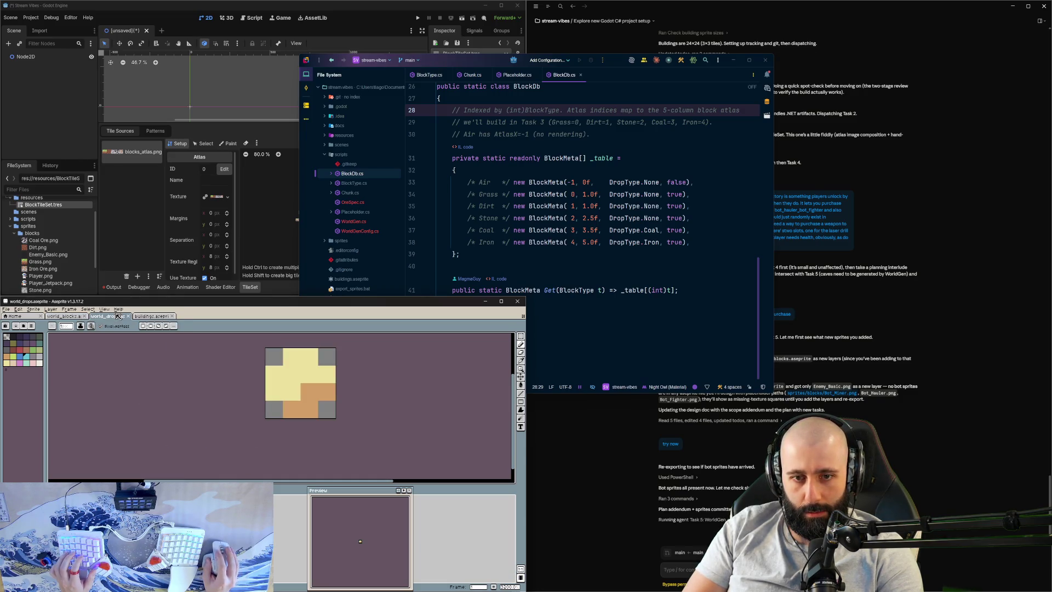
{"action": "left_click", "coordinate": [274, 391]}
{"action": "mouse_move", "coordinate": [273, 374]}
{"action": "left_mouse_down"}
{"action": "mouse_move", "coordinate": [292, 356]}
{"action": "mouse_move", "coordinate": [324, 379]}
{"action": "left_mouse_up"}
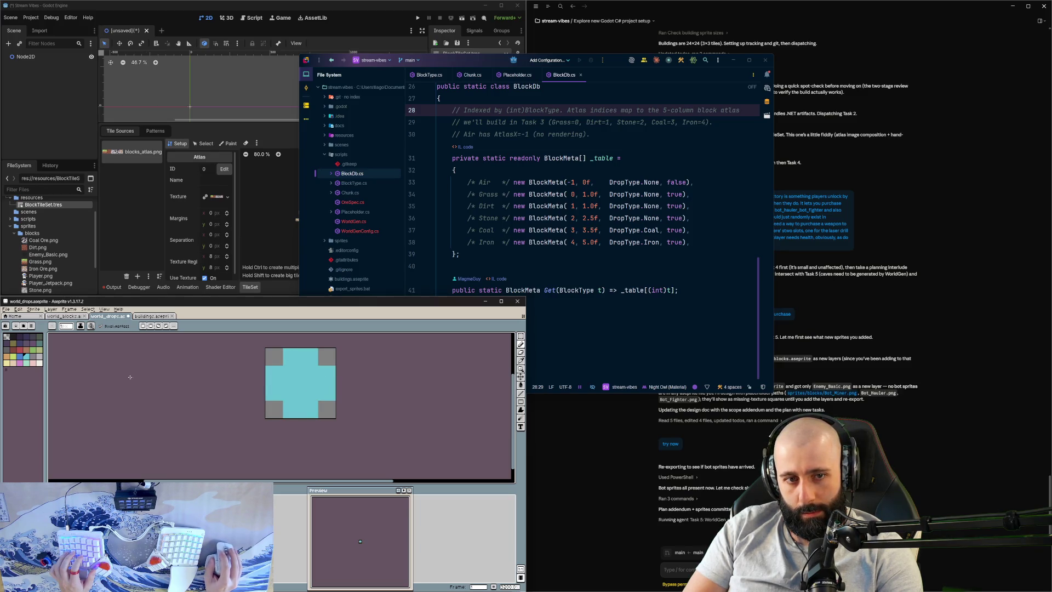
{"action": "left_click", "coordinate": [33, 362]}
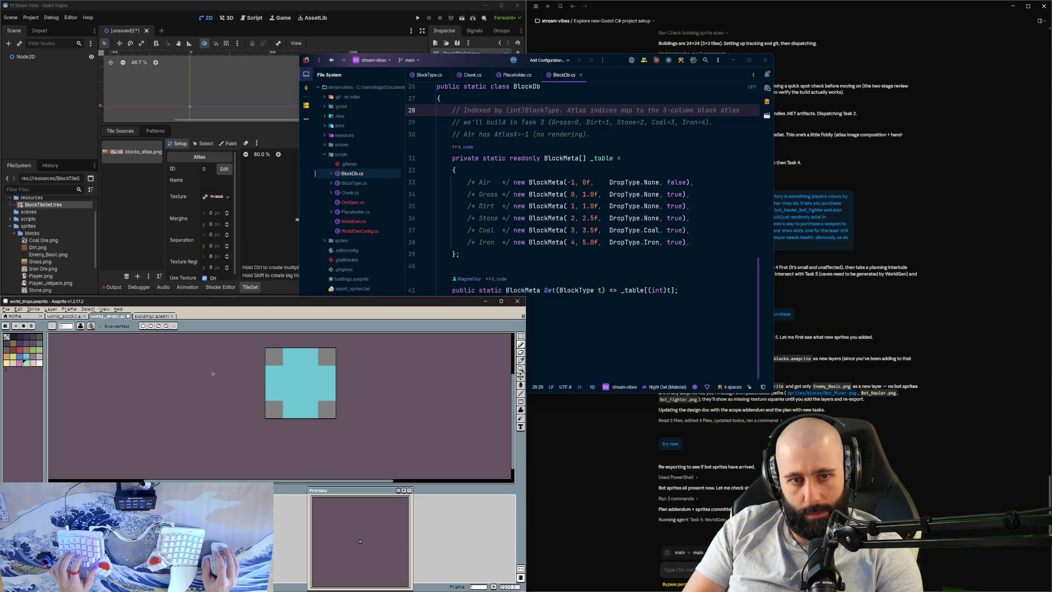
{"action": "left_click", "coordinate": [274, 373]}
{"action": "left_click", "coordinate": [291, 356]}
{"action": "left_click", "coordinate": [290, 374]}
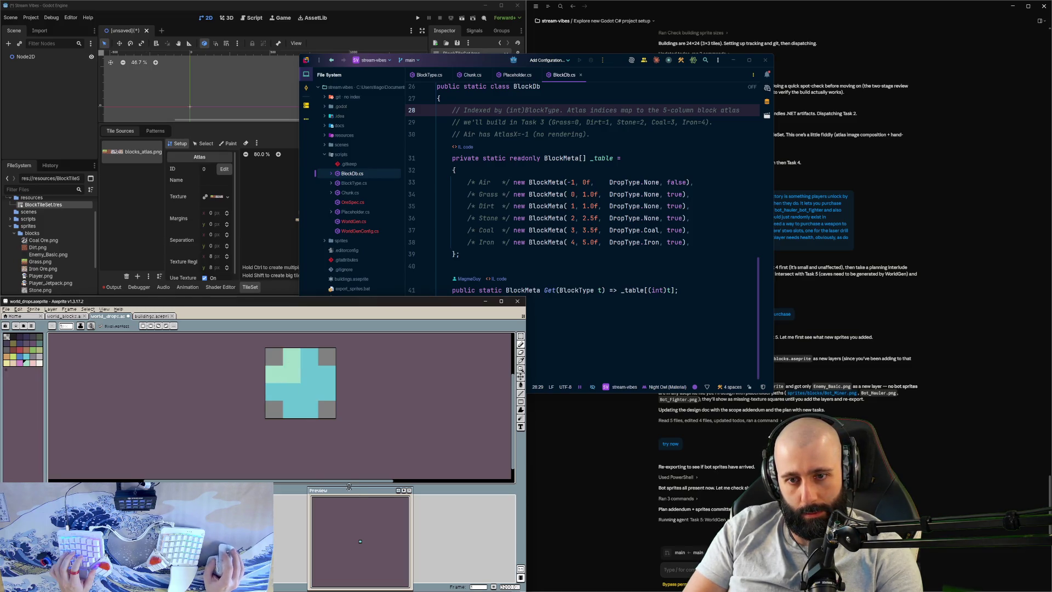
Step: Undo the cyan and mint edits, restoring the drop's original yellow colours
{"action": "scroll", "coordinate": [333, 419], "scroll_direction": "down", "scroll_amount": 2}
{"action": "key", "text": "ctrl+z"}
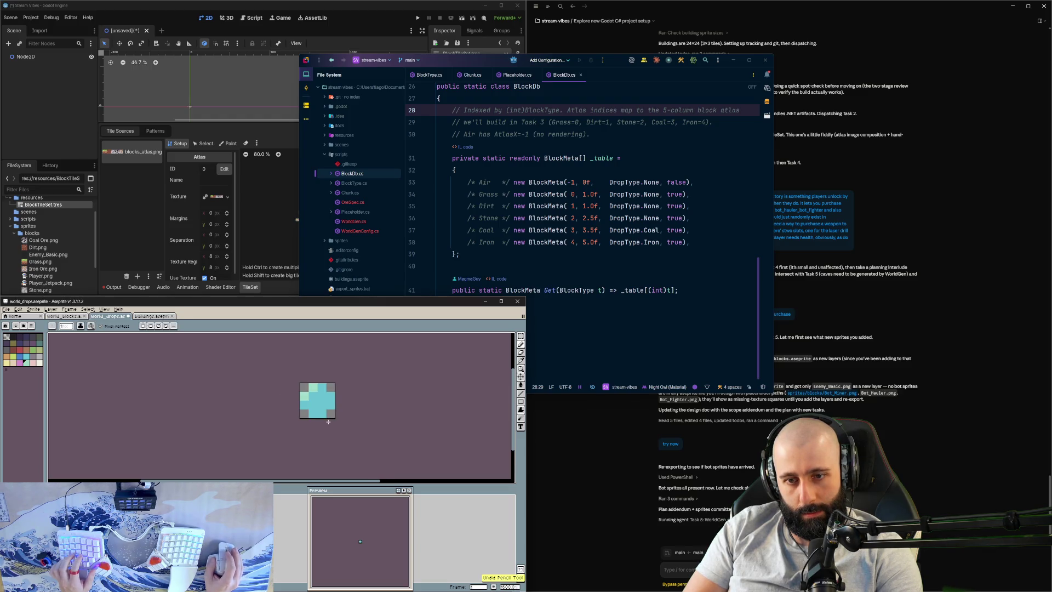
{"action": "scroll", "coordinate": [328, 421], "scroll_direction": "up", "scroll_amount": 1}
{"action": "left_click", "coordinate": [308, 390]}
{"action": "scroll", "coordinate": [308, 431], "scroll_direction": "down", "scroll_amount": 2}
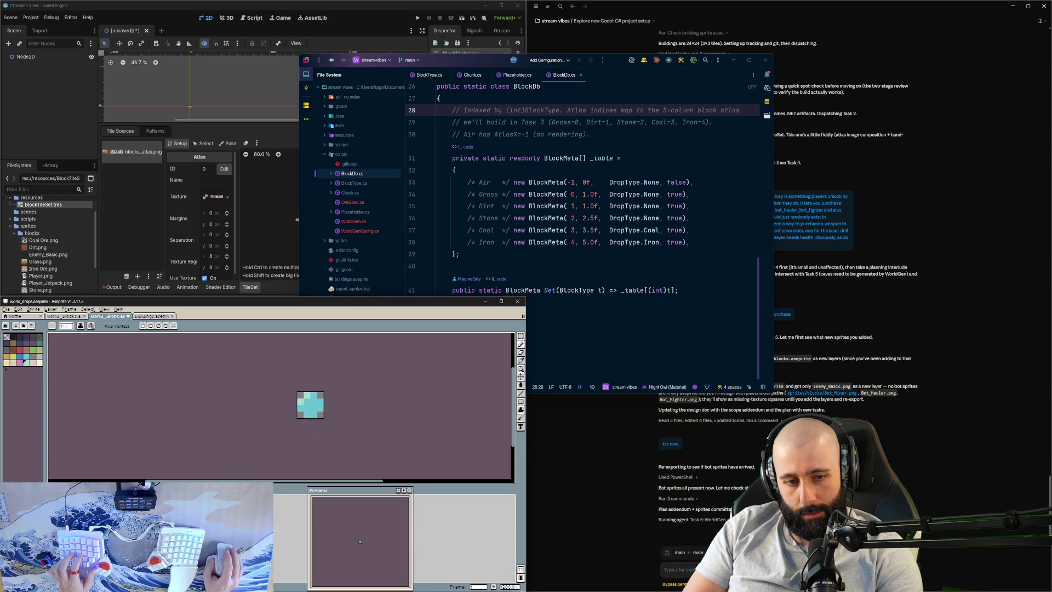
{"action": "scroll", "coordinate": [319, 416], "scroll_direction": "up", "scroll_amount": 2}
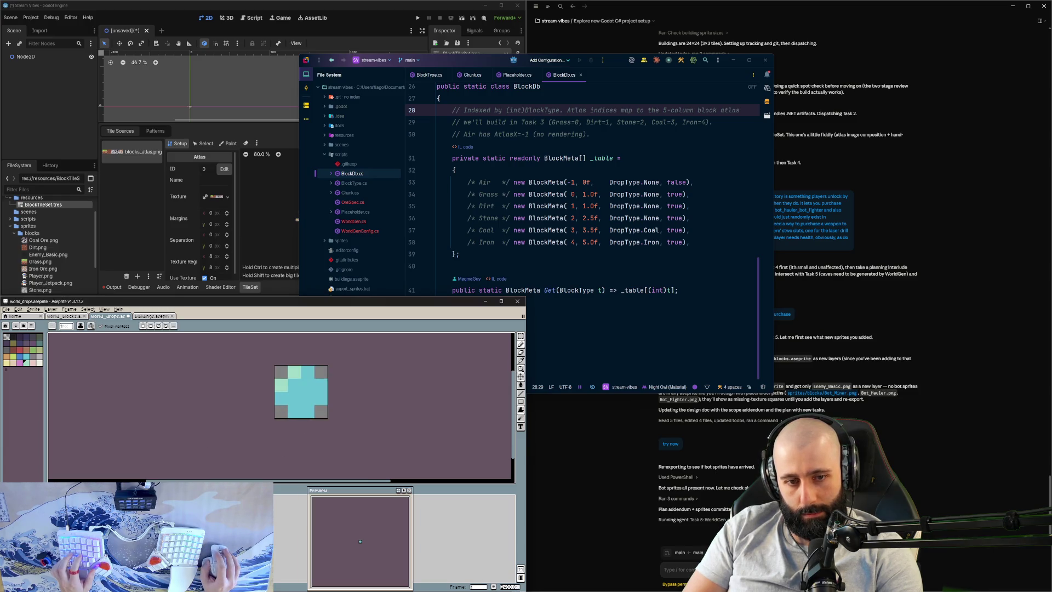
{"action": "key", "text": "ctrl+z"}
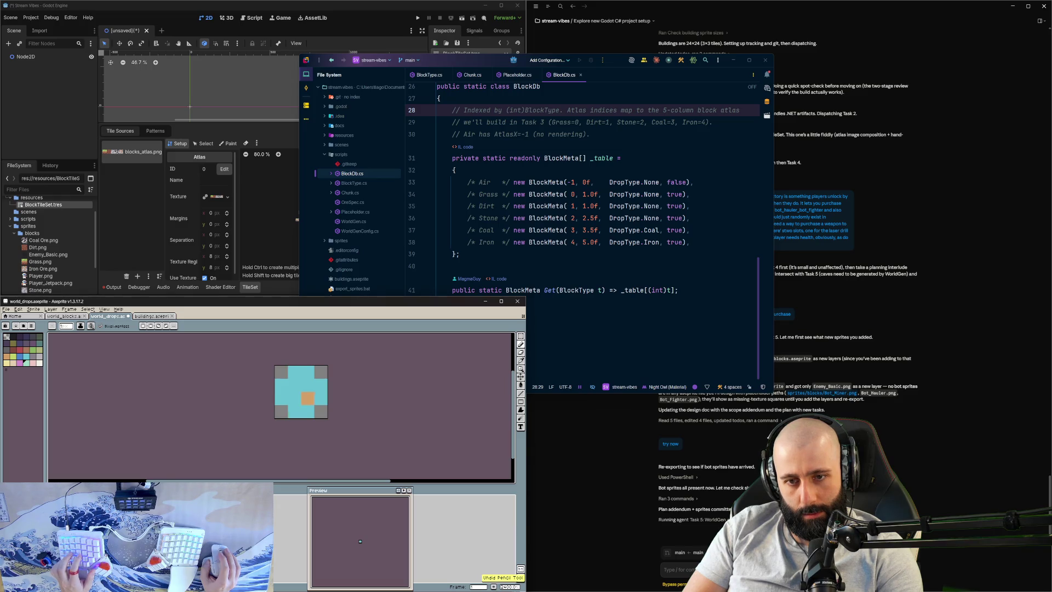
{"action": "key", "text": "ctrl+z"}
{"action": "key", "text": "ctrl+z"}
{"action": "key", "text": "ctrl+z"}
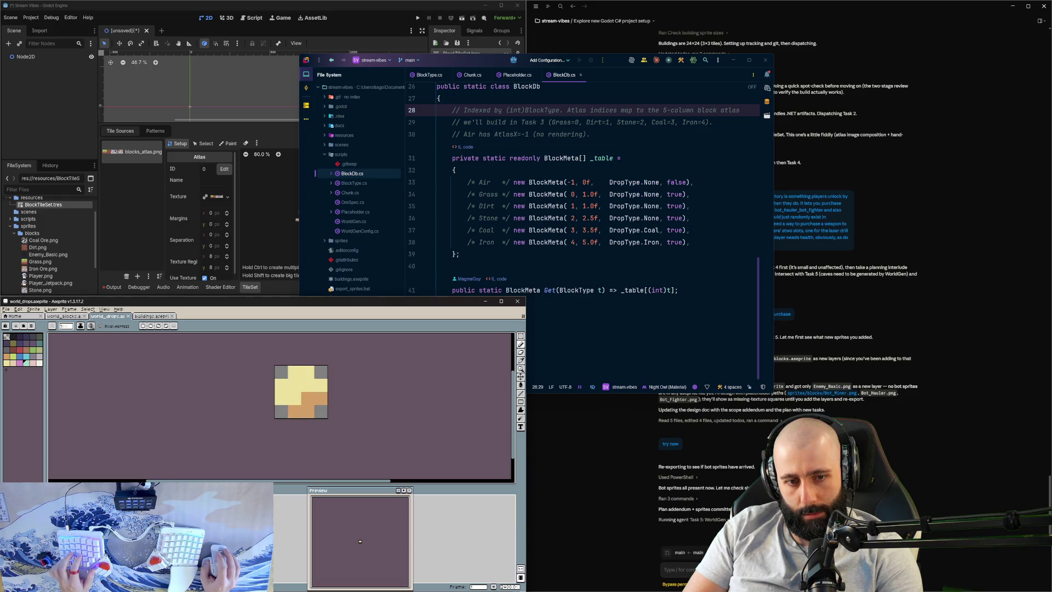
{"action": "key", "text": "ctrl+z"}
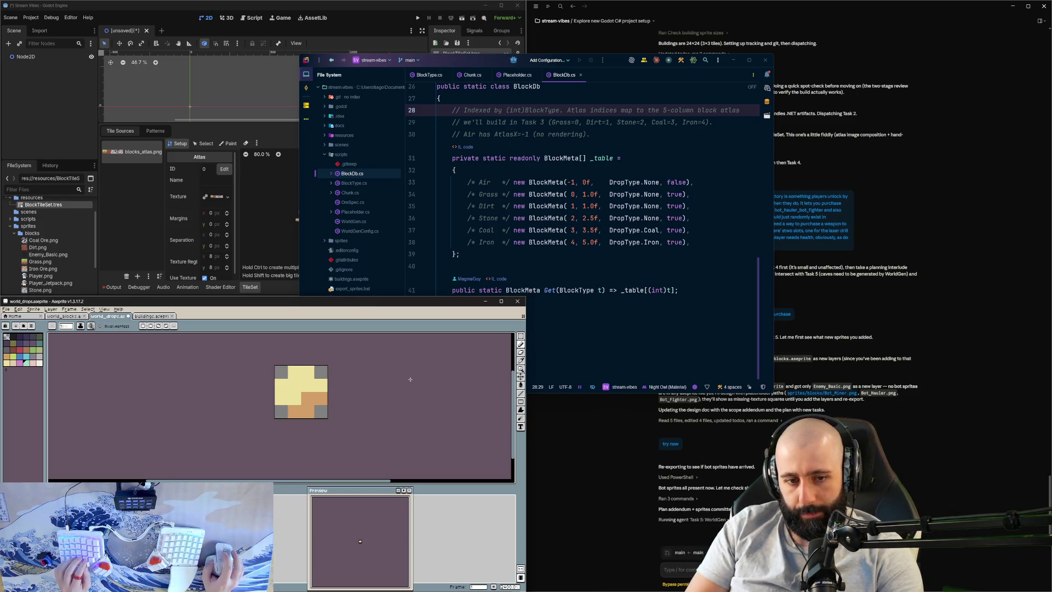
{"action": "scroll", "coordinate": [327, 391], "scroll_direction": "up", "scroll_amount": 1}
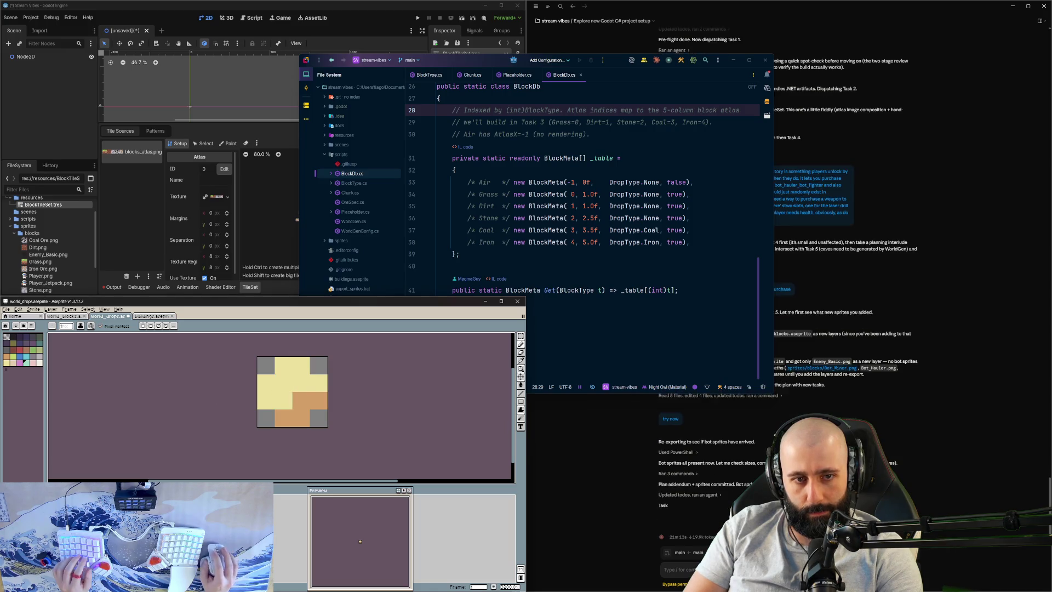
Step: Eyedrop the cyan ore colour from world_blocks and paint the drop's yellow pixels cyan
{"action": "left_click", "coordinate": [64, 316]}
{"action": "left_click", "coordinate": [181, 350], "text": "alt"}
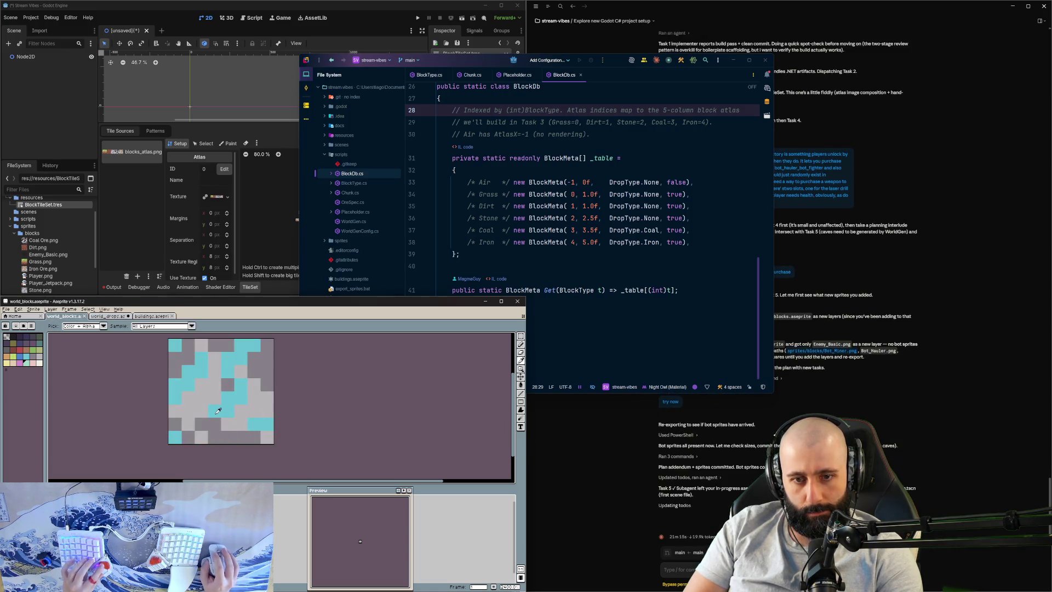
{"action": "left_click", "coordinate": [108, 317]}
{"action": "mouse_move", "coordinate": [266, 400]}
{"action": "left_mouse_down"}
{"action": "mouse_move", "coordinate": [284, 384]}
{"action": "mouse_move", "coordinate": [282, 366]}
{"action": "mouse_move", "coordinate": [294, 403]}
{"action": "mouse_move", "coordinate": [320, 399]}
{"action": "mouse_move", "coordinate": [298, 385]}
{"action": "left_mouse_up"}
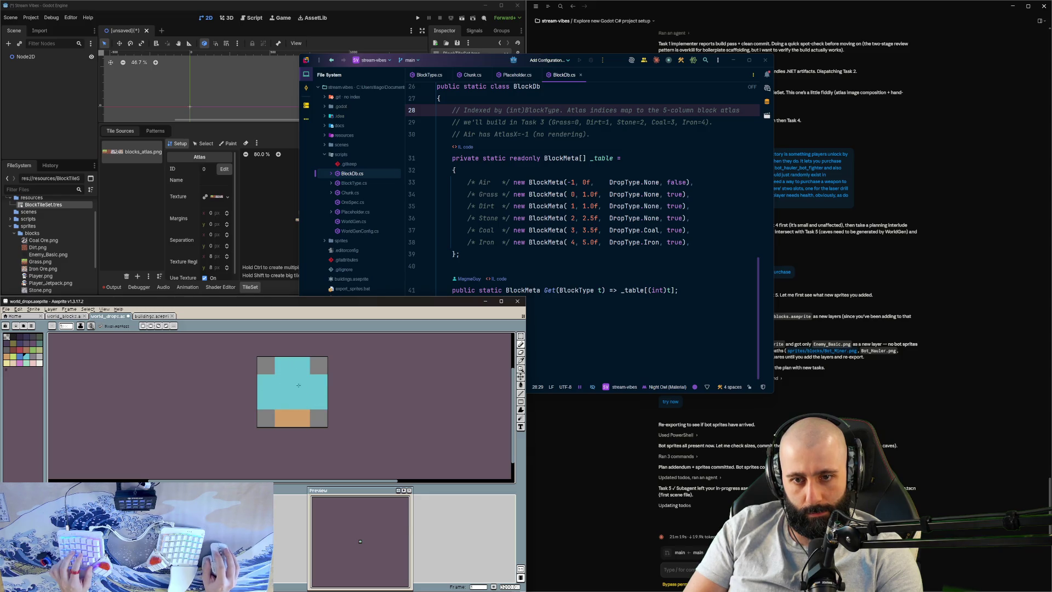
{"action": "left_click", "coordinate": [78, 318]}
{"action": "left_click", "coordinate": [113, 318]}
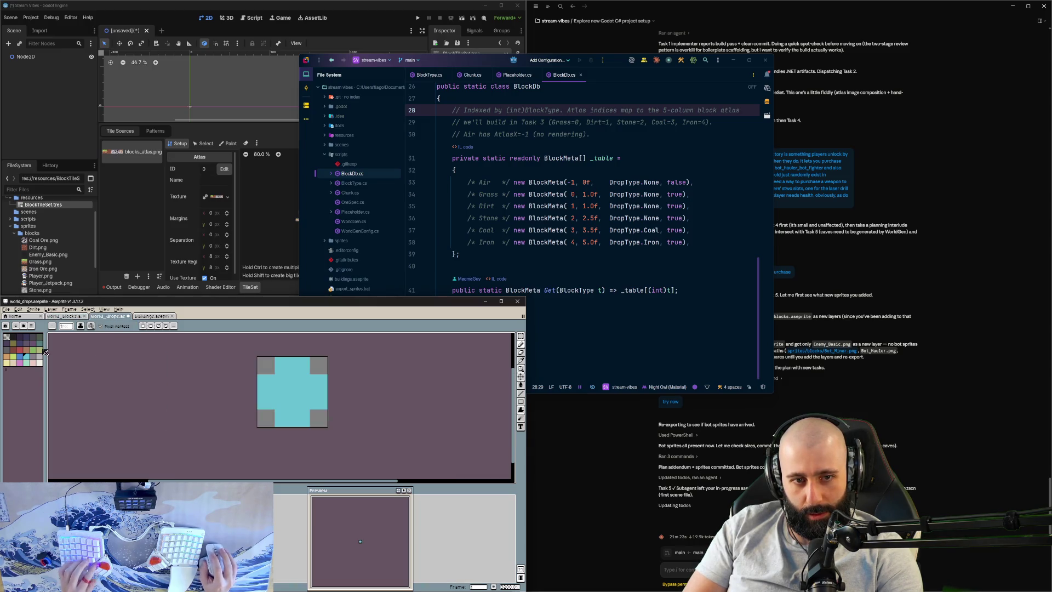
Step: Add mint highlights to the drop's cross and save world_drops.aseprite
{"action": "left_click", "coordinate": [30, 363]}
{"action": "left_click", "coordinate": [265, 383]}
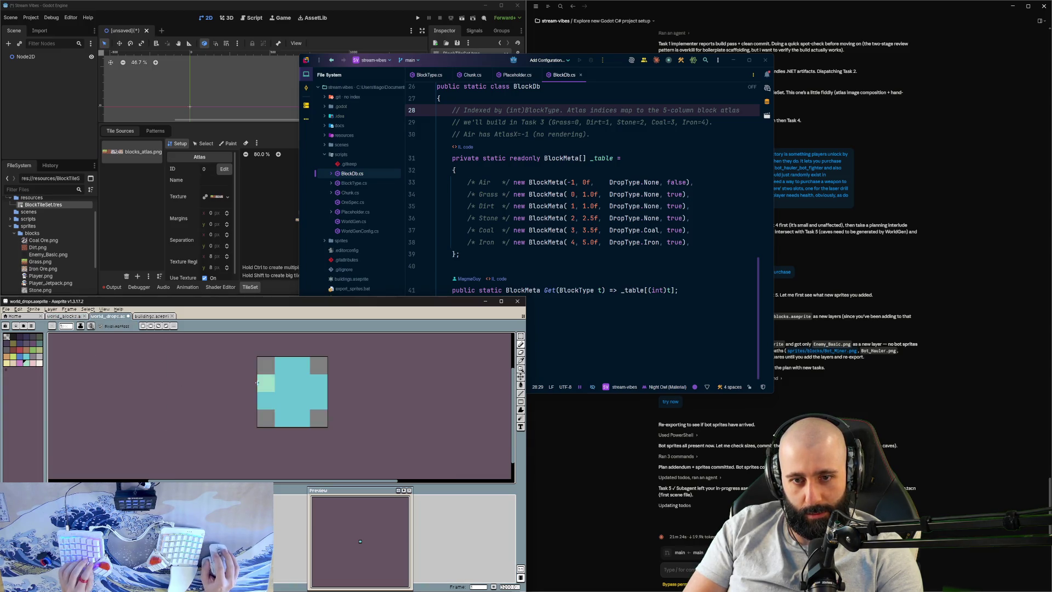
{"action": "left_click", "coordinate": [284, 365]}
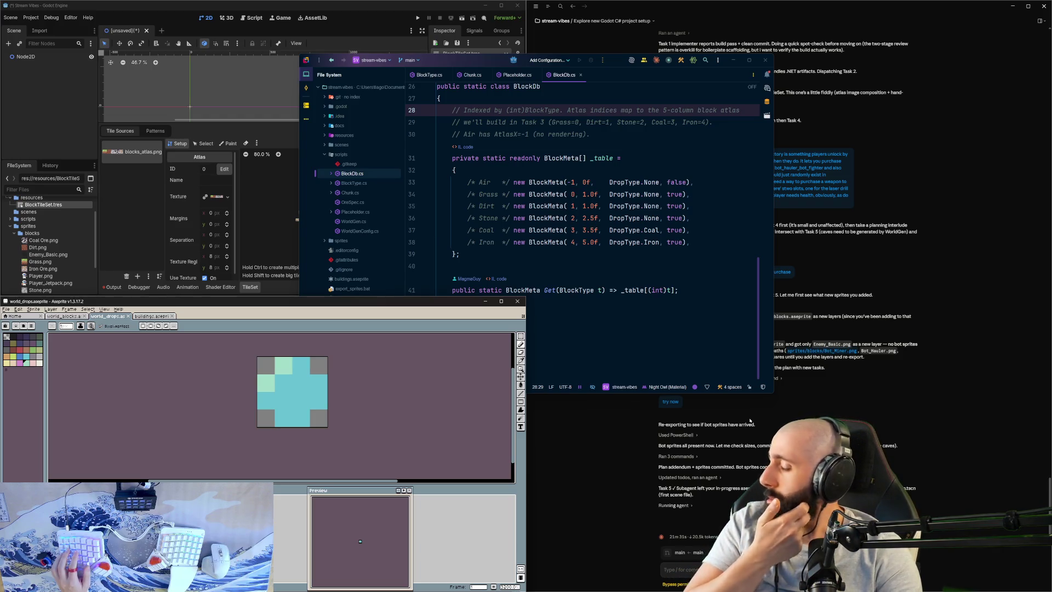
{"action": "key", "text": "ctrl+s"}
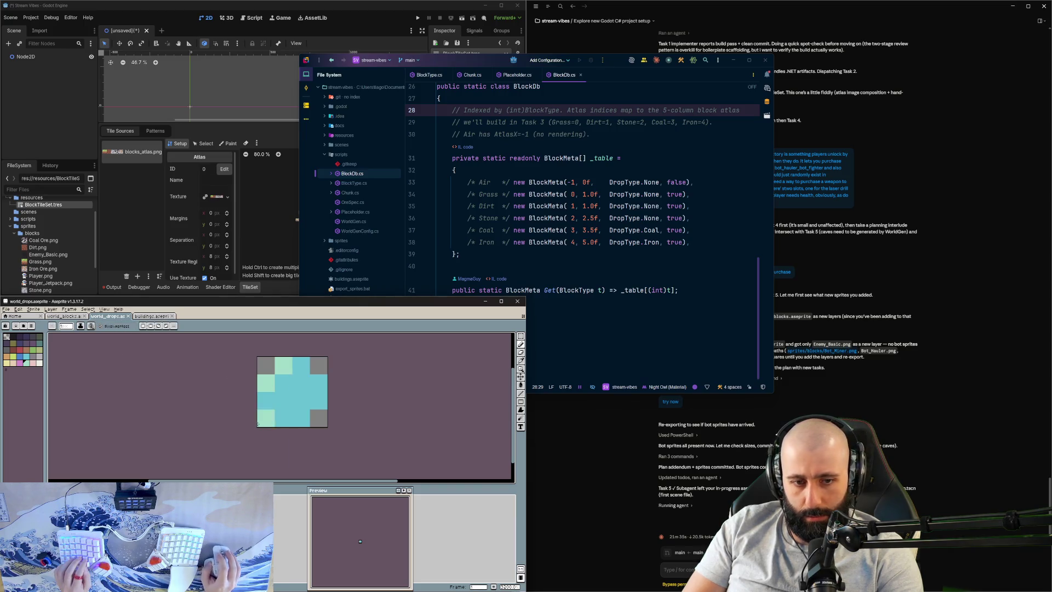
{"action": "left_click", "coordinate": [65, 316]}
{"action": "left_click_drag", "start_coordinate": [247, 407], "coordinate": [263, 402]}
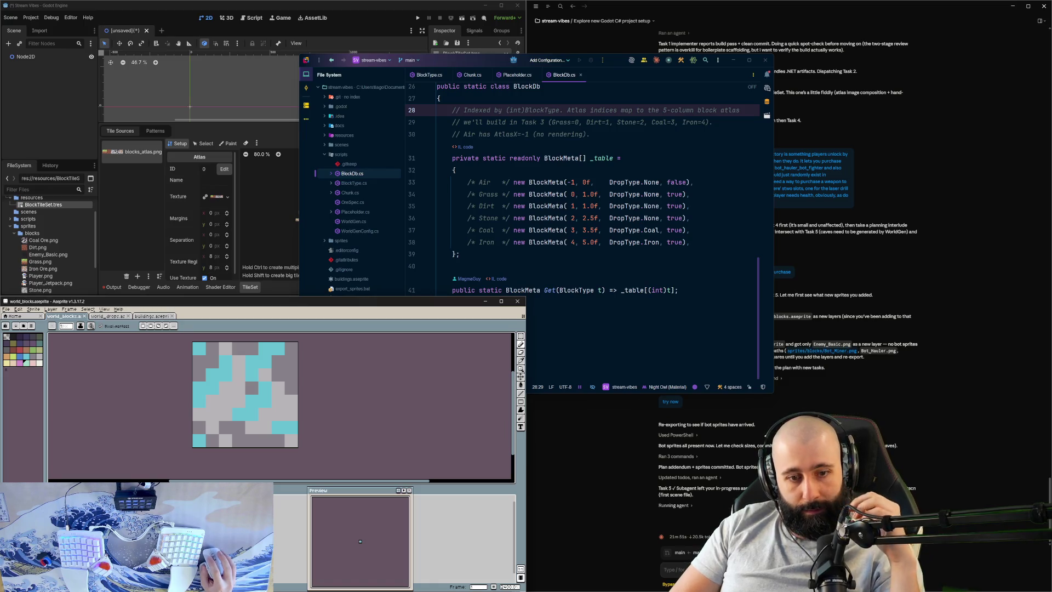
Step: Hide the stone tile layer and erase the bot face's upper-left black pixels
{"action": "key", "text": "shift+x"}
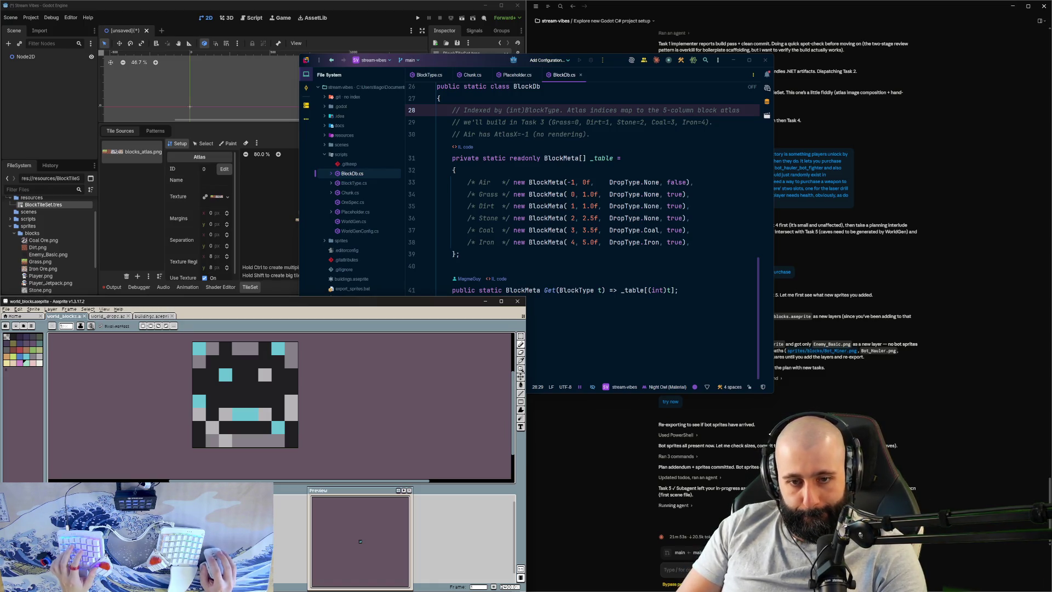
{"action": "key", "text": "shift+x"}
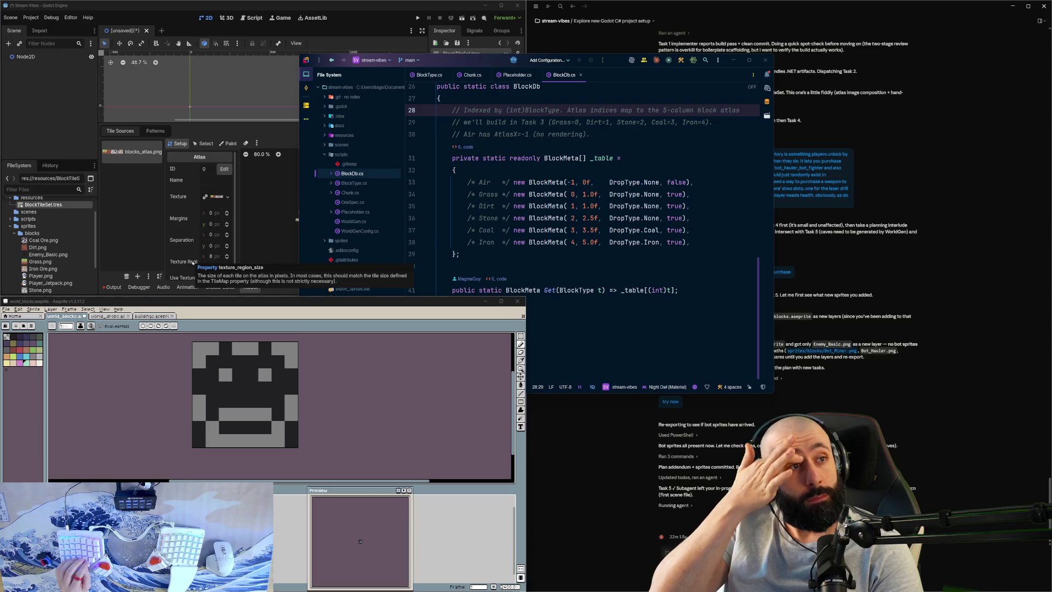
{"action": "left_click", "coordinate": [232, 377]}
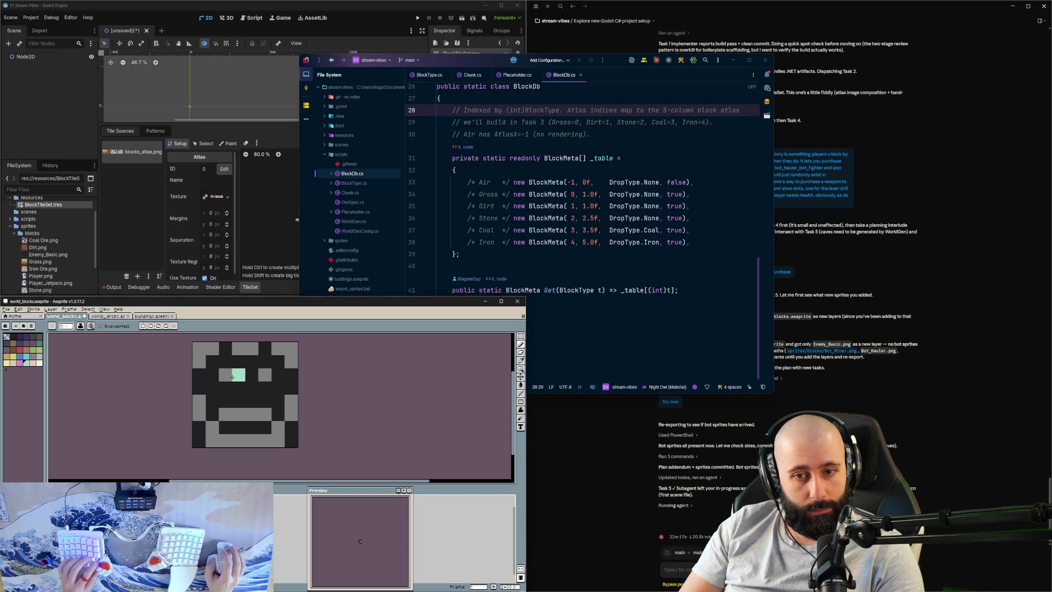
{"action": "key", "text": "e"}
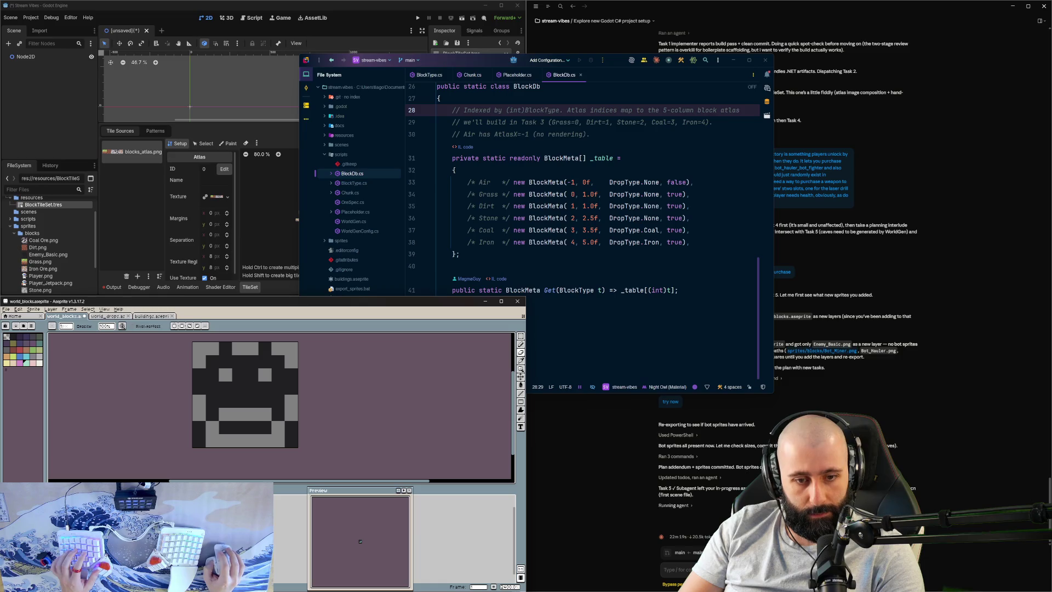
{"action": "mouse_move", "coordinate": [212, 349]}
{"action": "left_mouse_down"}
{"action": "mouse_move", "coordinate": [252, 433]}
{"action": "mouse_move", "coordinate": [279, 405]}
{"action": "mouse_move", "coordinate": [278, 390]}
{"action": "mouse_move", "coordinate": [213, 417]}
{"action": "mouse_move", "coordinate": [213, 405]}
{"action": "left_mouse_up"}
Step: With vertical symmetry on, paint mirrored dark columns along the tile's bottom edge
{"action": "key", "text": "b"}
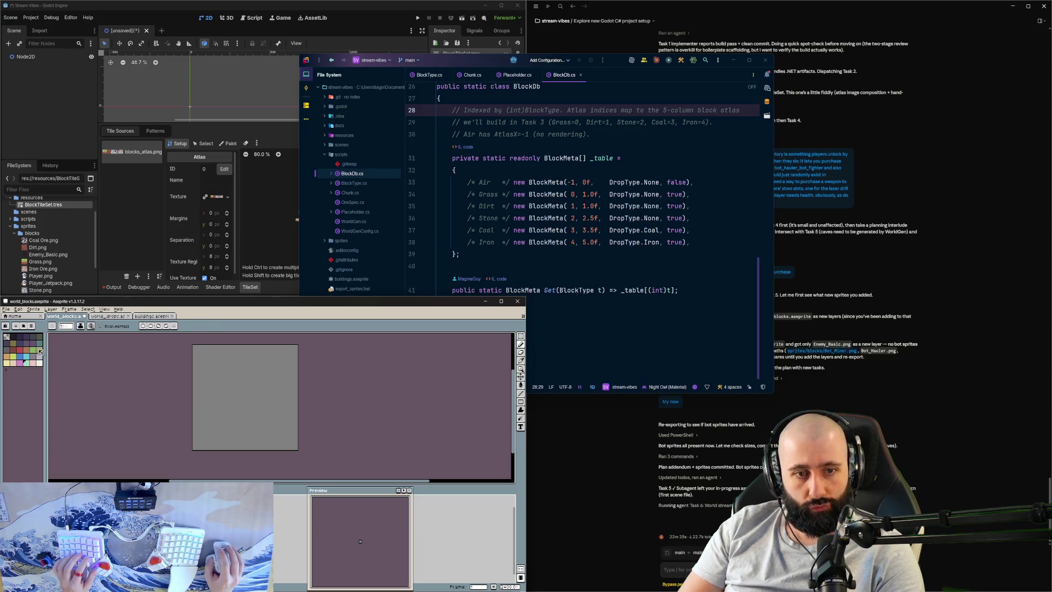
{"action": "left_click", "coordinate": [16, 338]}
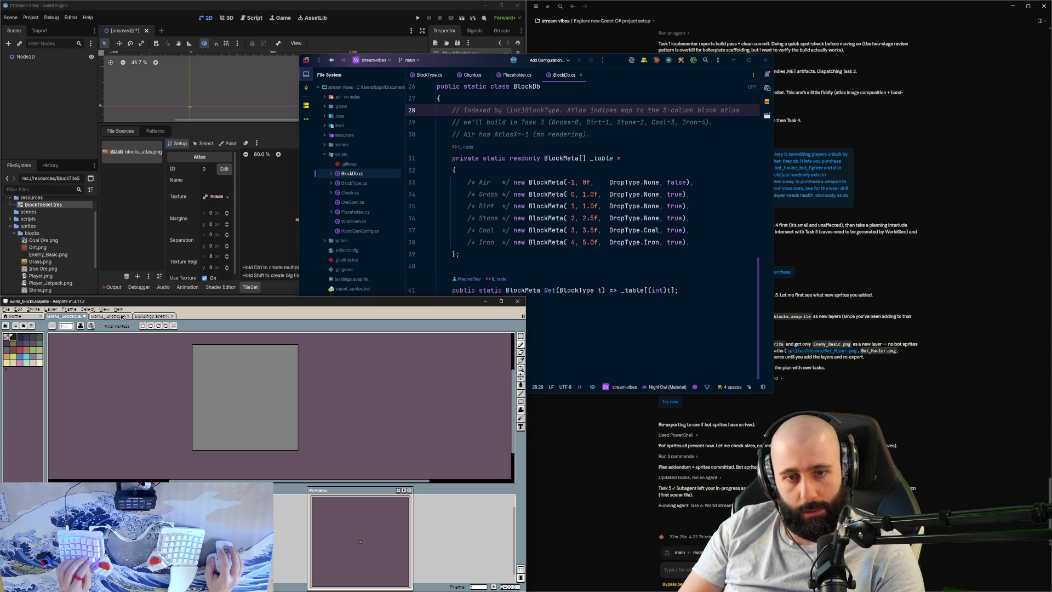
{"action": "left_click", "coordinate": [151, 326]}
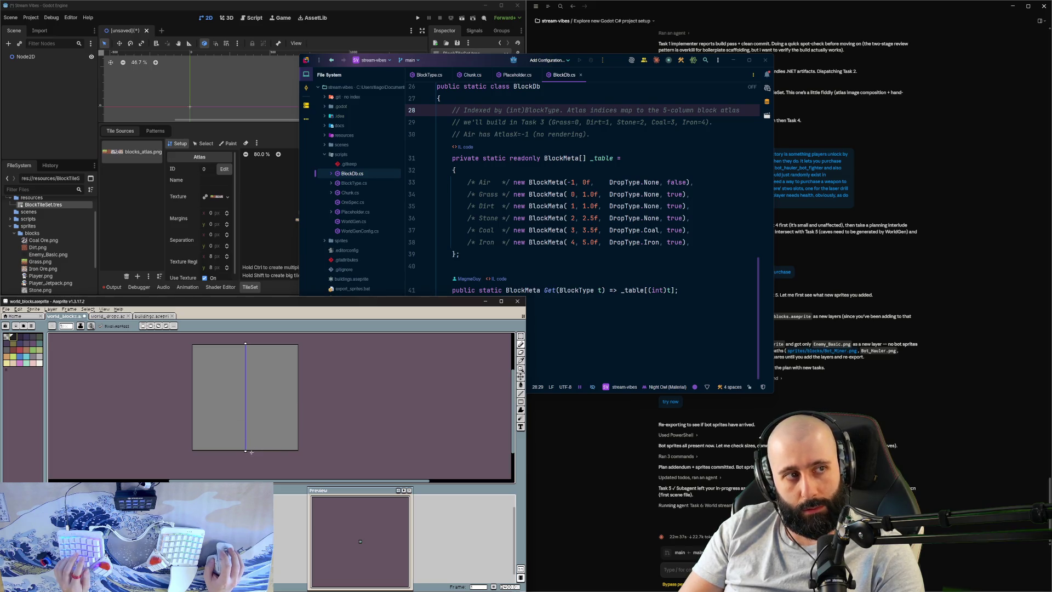
{"action": "mouse_move", "coordinate": [198, 442]}
{"action": "left_mouse_down"}
{"action": "mouse_move", "coordinate": [198, 429]}
{"action": "mouse_move", "coordinate": [225, 444]}
{"action": "left_mouse_up"}
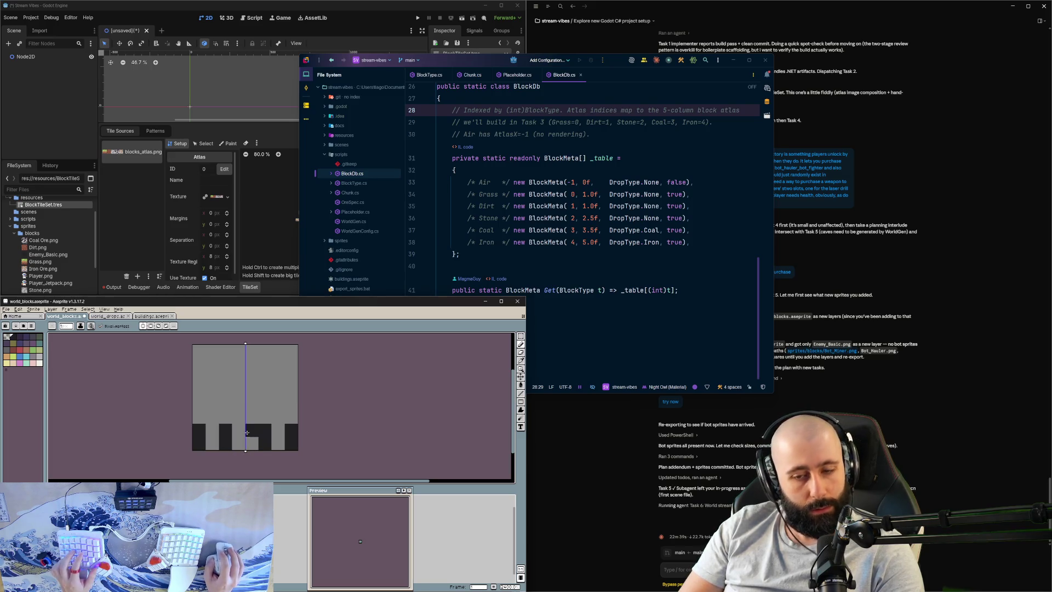
{"action": "left_click", "coordinate": [196, 417]}
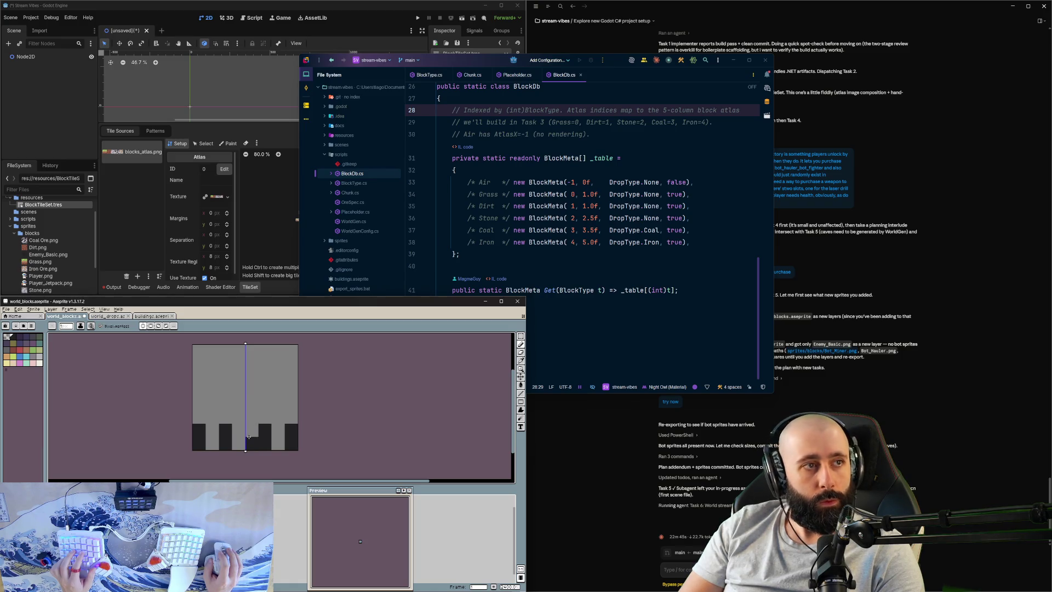
{"action": "left_click", "coordinate": [248, 437]}
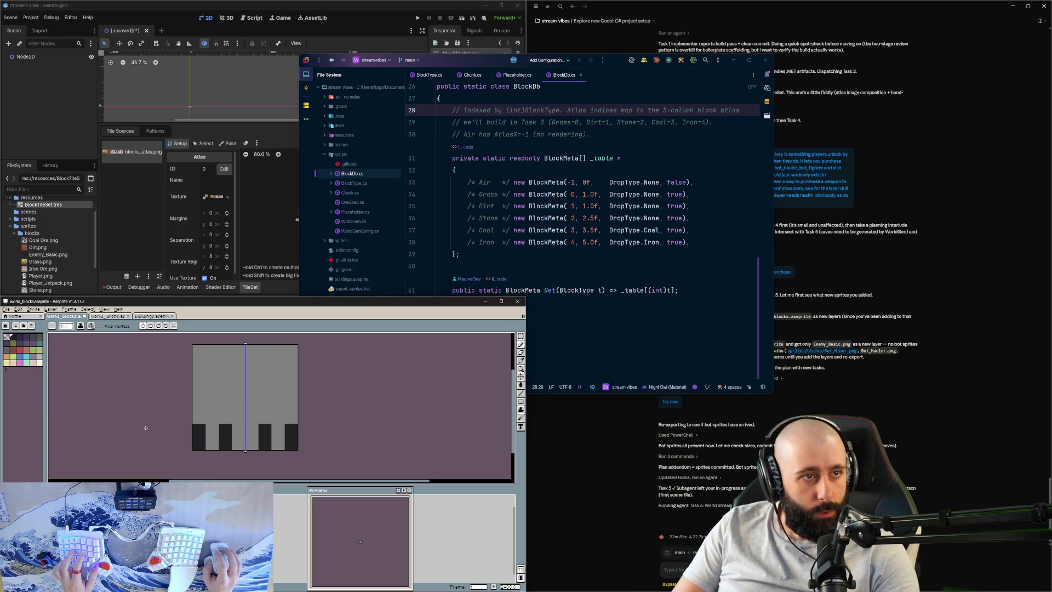
Step: Clear the bottom strip and redraw a notched dark bar with mirrored side blocks
{"action": "left_click_drag", "start_coordinate": [298, 423], "coordinate": [180, 473]}
{"action": "key", "text": "Delete"}
{"action": "key", "text": "b"}
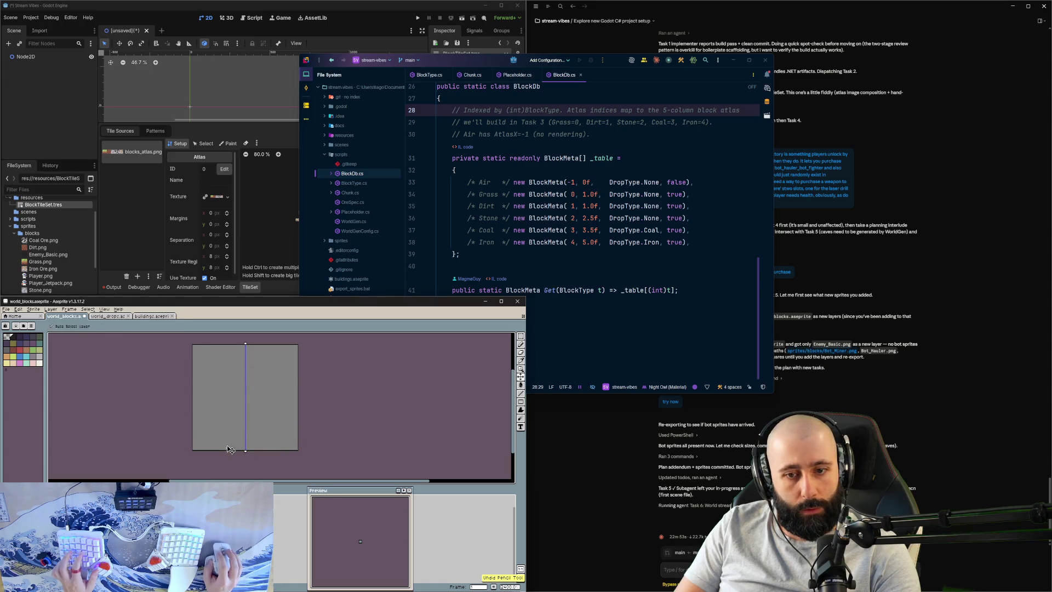
{"action": "left_click", "coordinate": [220, 442]}
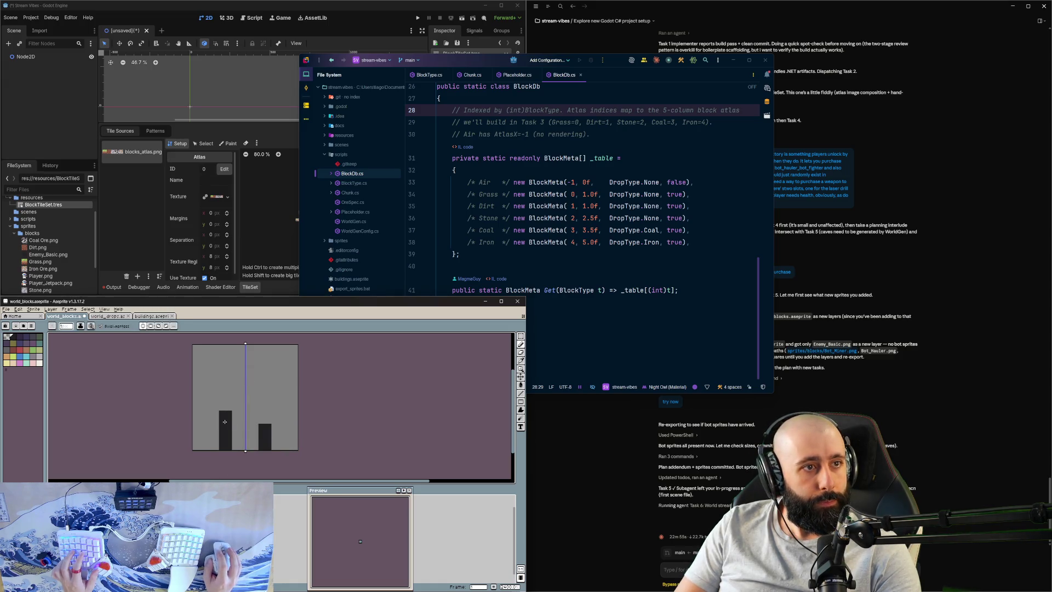
{"action": "key", "text": "ctrl+z"}
{"action": "left_click", "coordinate": [225, 443]}
{"action": "mouse_move", "coordinate": [239, 430]}
{"action": "left_mouse_down"}
{"action": "mouse_move", "coordinate": [203, 417]}
{"action": "mouse_move", "coordinate": [198, 403]}
{"action": "mouse_move", "coordinate": [217, 418]}
{"action": "left_mouse_up"}
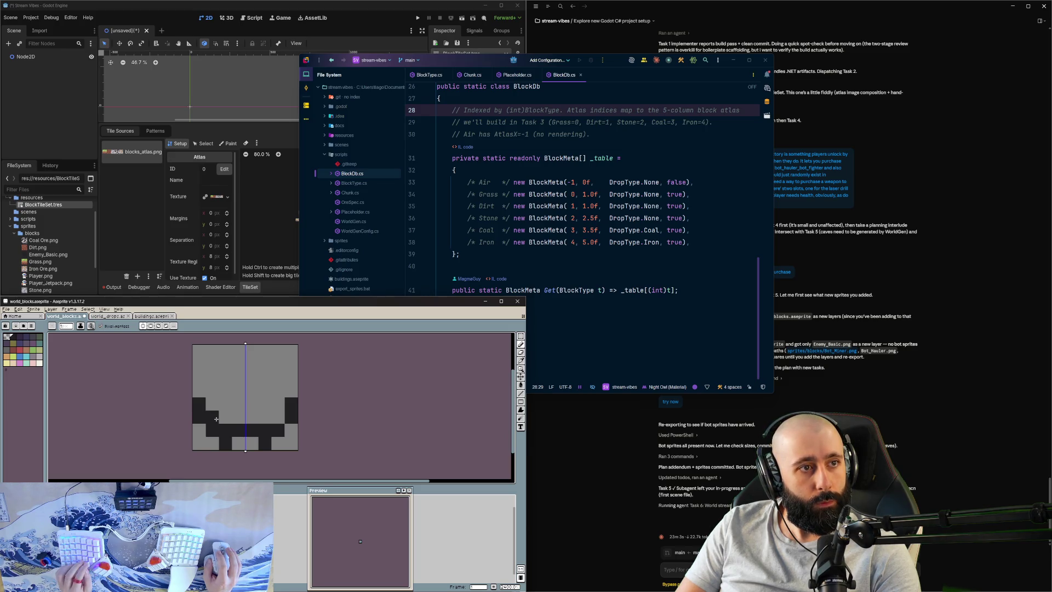
{"action": "key", "text": "e"}
{"action": "left_click_drag", "start_coordinate": [212, 417], "coordinate": [212, 430]}
{"action": "left_click", "coordinate": [278, 431]}
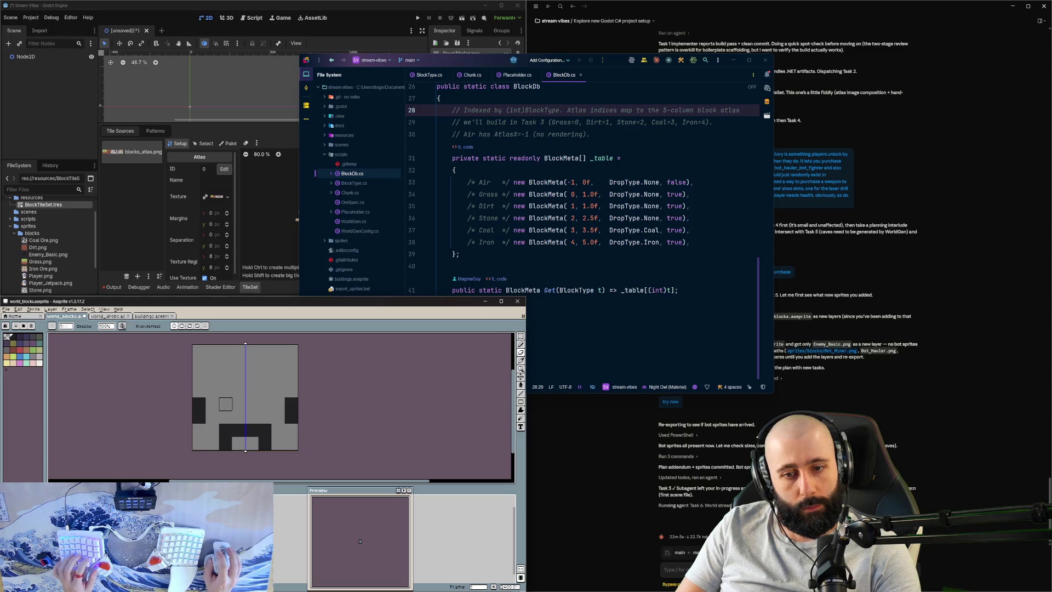
{"action": "key", "text": "b"}
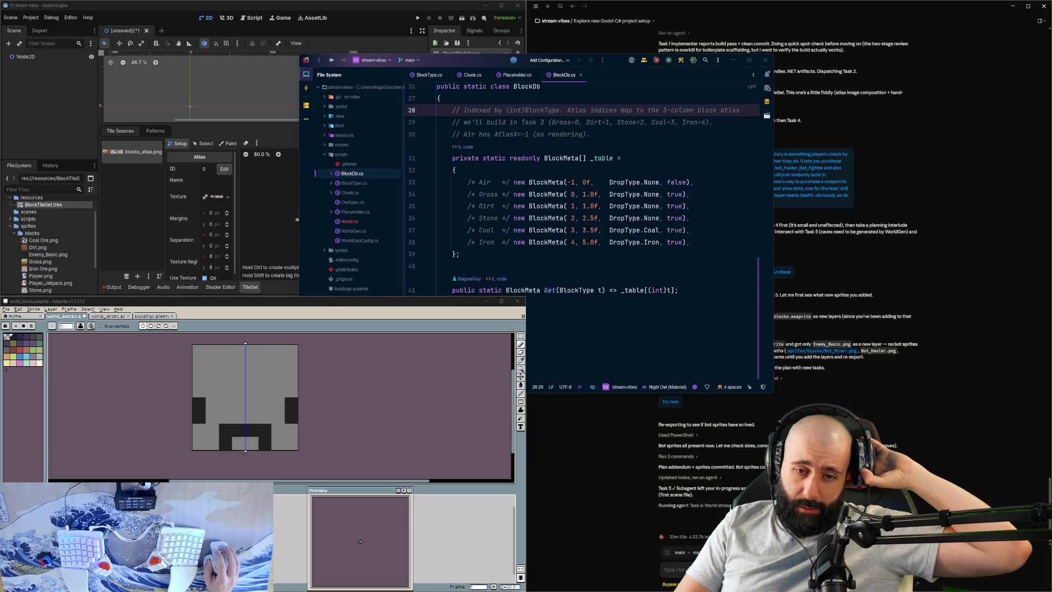
Step: Step to the dark robot-face tile design and hide the Enemy_intermediate layer
{"action": "key", "text": "Right"}
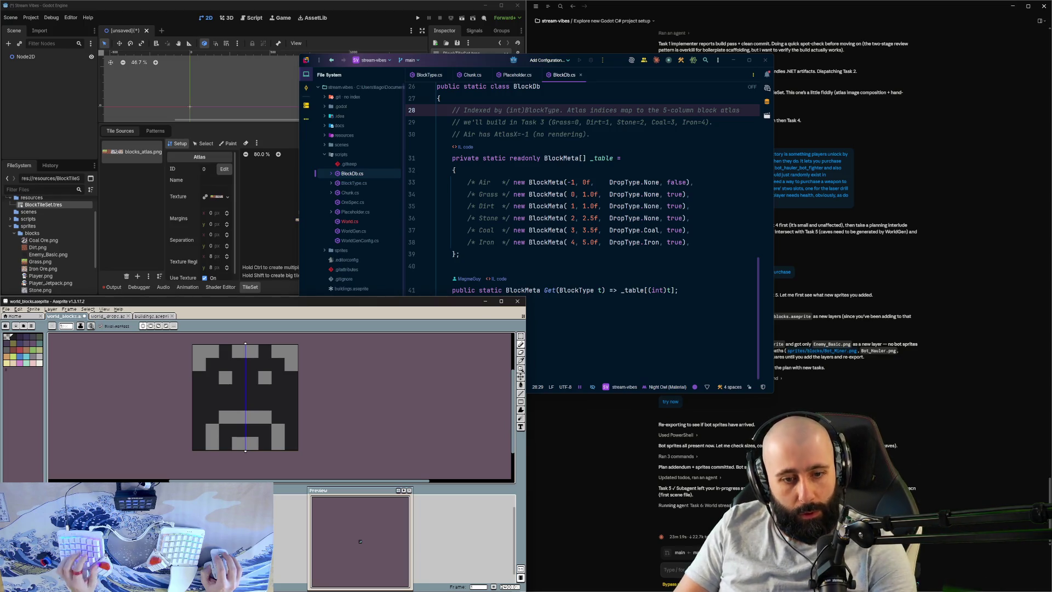
{"action": "key", "text": "Right"}
{"action": "key", "text": "Right"}
{"action": "key", "text": "Right"}
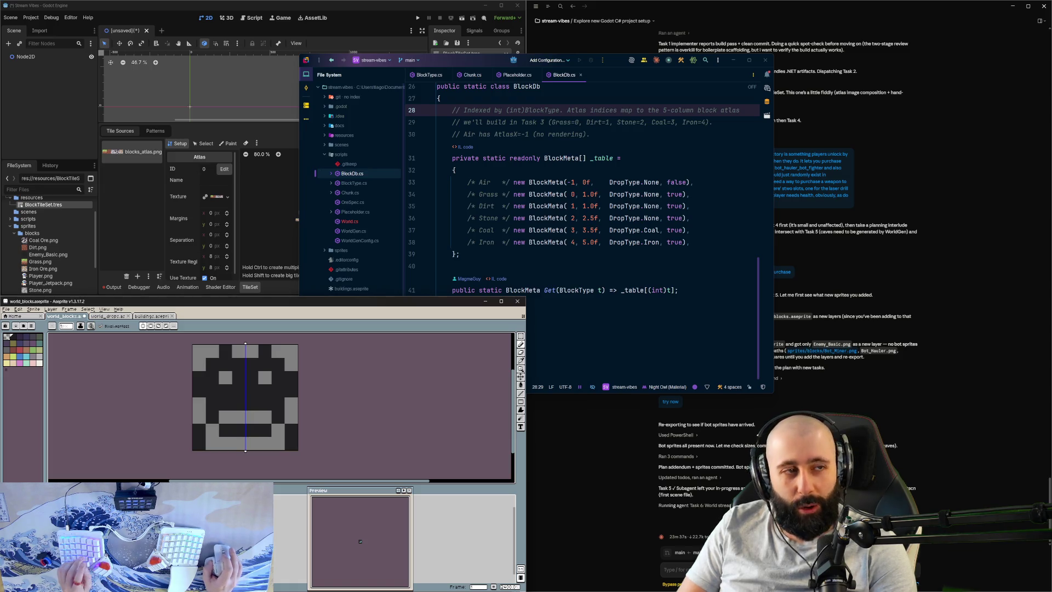
{"action": "left_click", "coordinate": [348, 422]}
Step: Compare the robot face against the earlier grey design by undoing and redoing
{"action": "scroll", "coordinate": [345, 406], "scroll_direction": "left", "scroll_amount": 3}
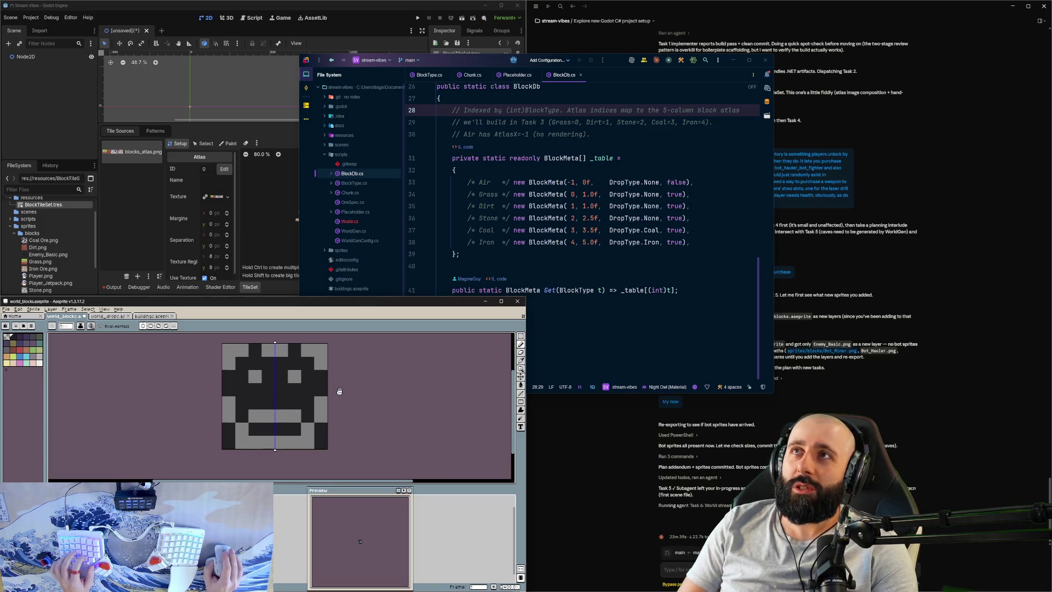
{"action": "scroll", "coordinate": [351, 393], "scroll_direction": "up", "scroll_amount": 1}
{"action": "key", "text": "b"}
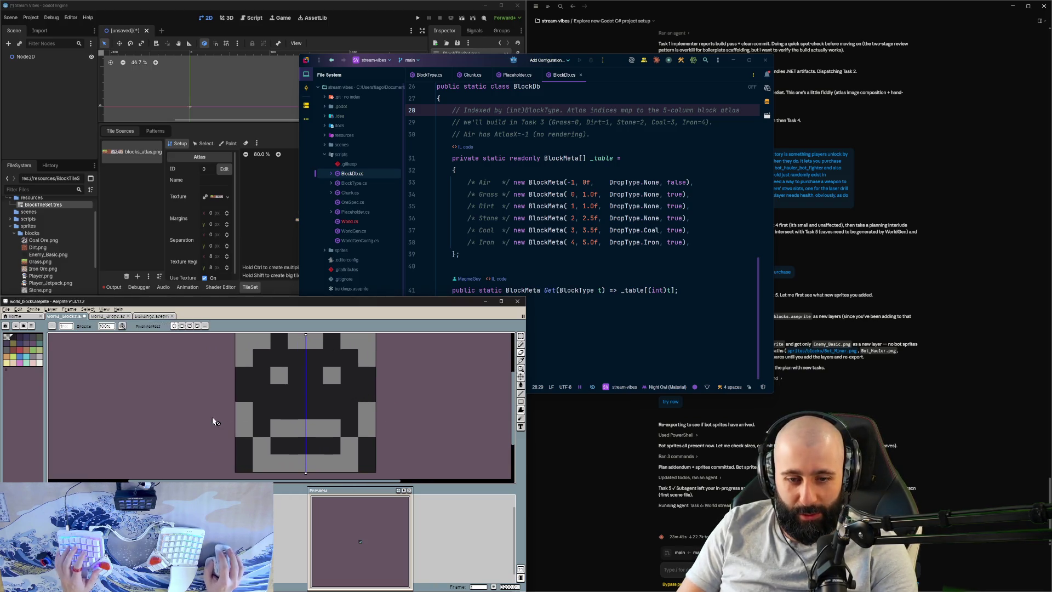
{"action": "scroll", "coordinate": [132, 422], "scroll_direction": "right", "scroll_amount": 2}
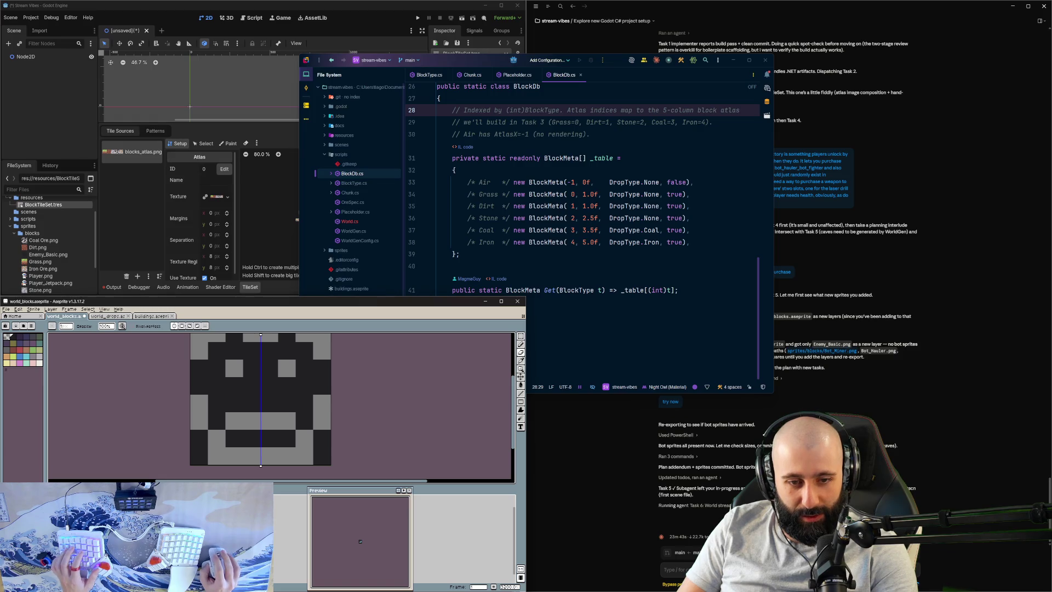
{"action": "key", "text": "ctrl+y"}
{"action": "key", "text": "ctrl+z"}
{"action": "key", "text": "ctrl+y"}
{"action": "key", "text": "ctrl+y"}
{"action": "key", "text": "ctrl+y"}
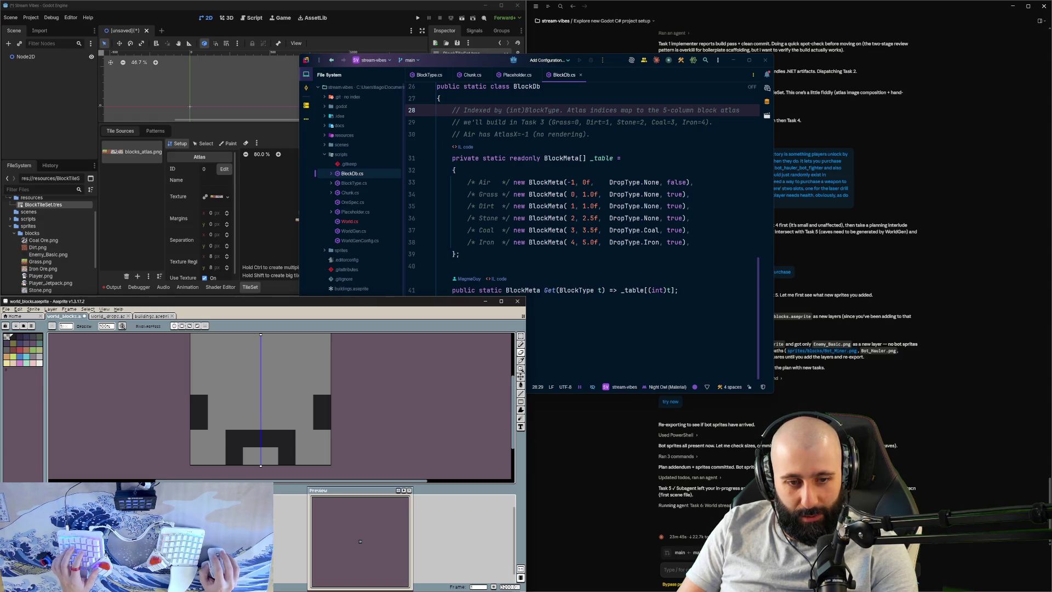
Step: Clear the sprite back to plain grey after a trial grey repaint
{"action": "left_click_drag", "start_coordinate": [251, 394], "coordinate": [270, 386]}
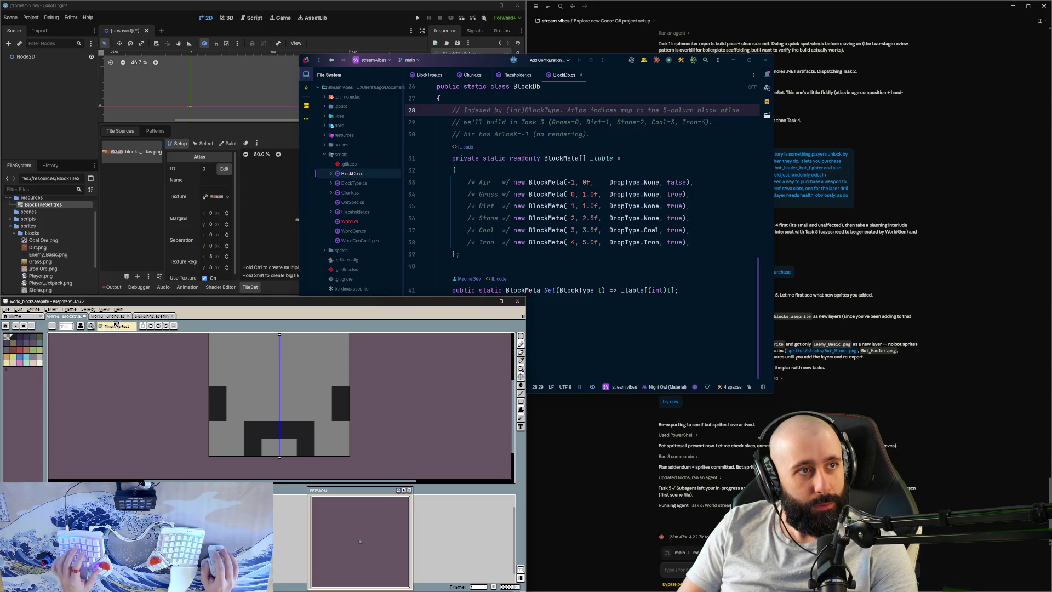
{"action": "key", "text": "b"}
{"action": "mouse_move", "coordinate": [218, 395]}
{"action": "left_mouse_down"}
{"action": "mouse_move", "coordinate": [216, 416]}
{"action": "mouse_move", "coordinate": [305, 449]}
{"action": "left_mouse_up"}
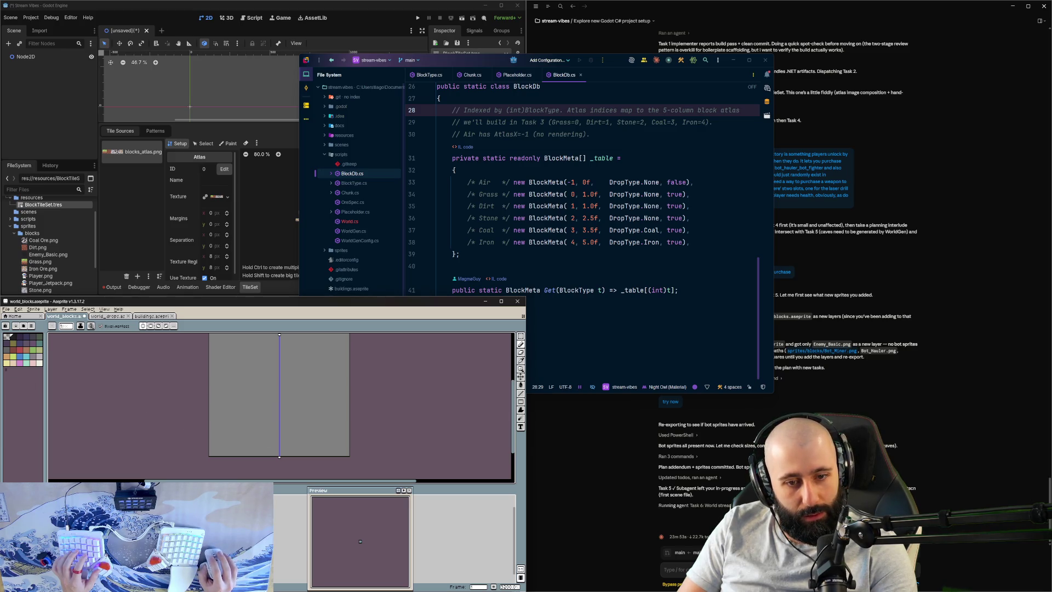
{"action": "key", "text": "ctrl+z"}
{"action": "key", "text": "ctrl+z"}
{"action": "key", "text": "ctrl+z"}
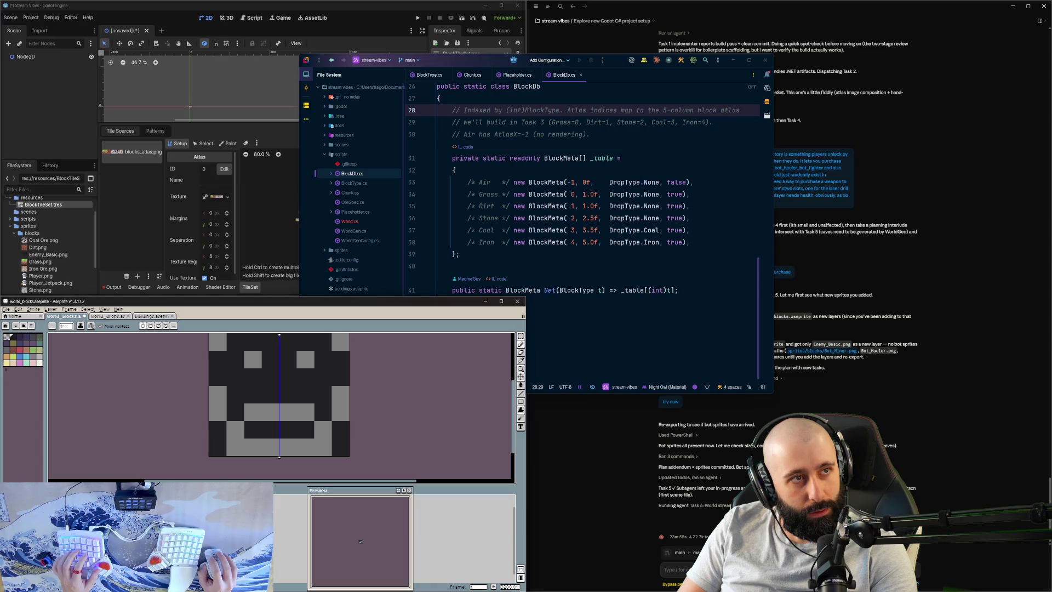
{"action": "key", "text": "ctrl+y"}
{"action": "key", "text": "ctrl+y"}
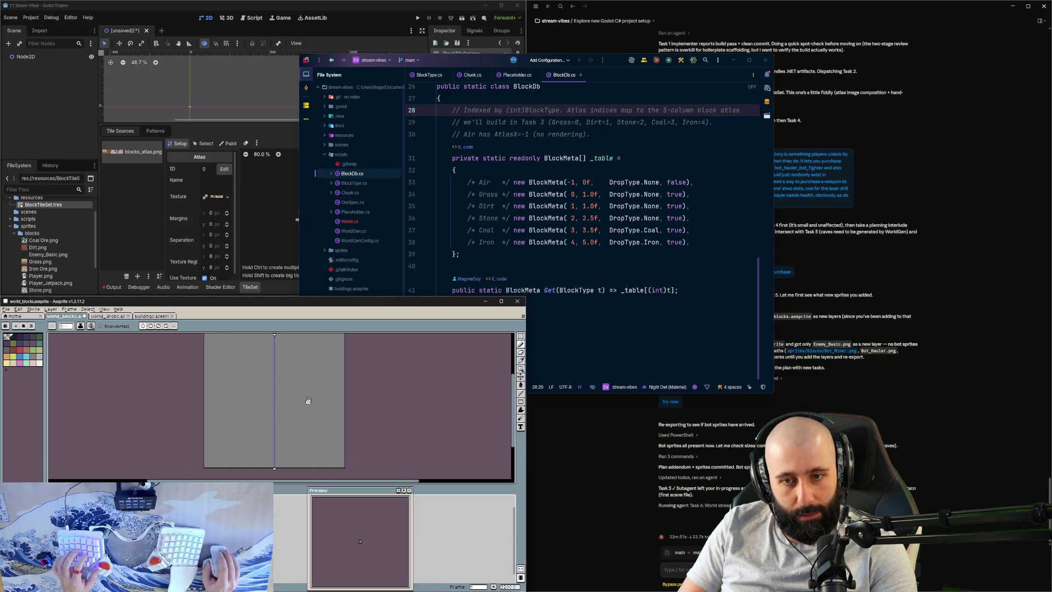
{"action": "scroll", "coordinate": [305, 404], "scroll_direction": "down", "scroll_amount": 1}
Step: Paint a dark top bar and mirrored dark pixels across the upper face
{"action": "left_click_drag", "start_coordinate": [274, 368], "coordinate": [257, 375]}
{"action": "left_click", "coordinate": [257, 375]}
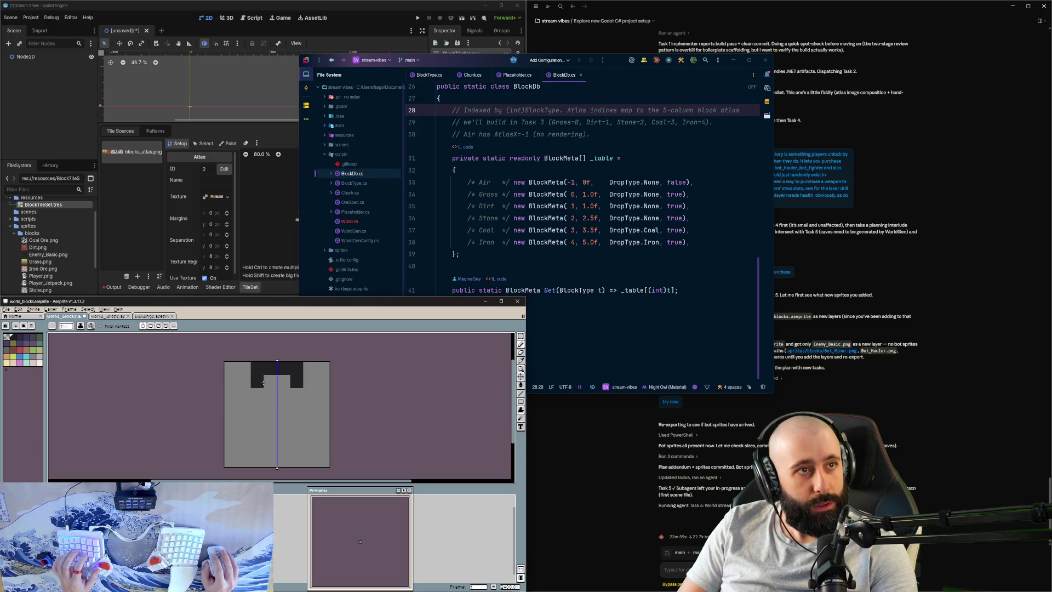
{"action": "left_click", "coordinate": [245, 382]}
{"action": "left_click", "coordinate": [230, 394]}
{"action": "left_click", "coordinate": [244, 407]}
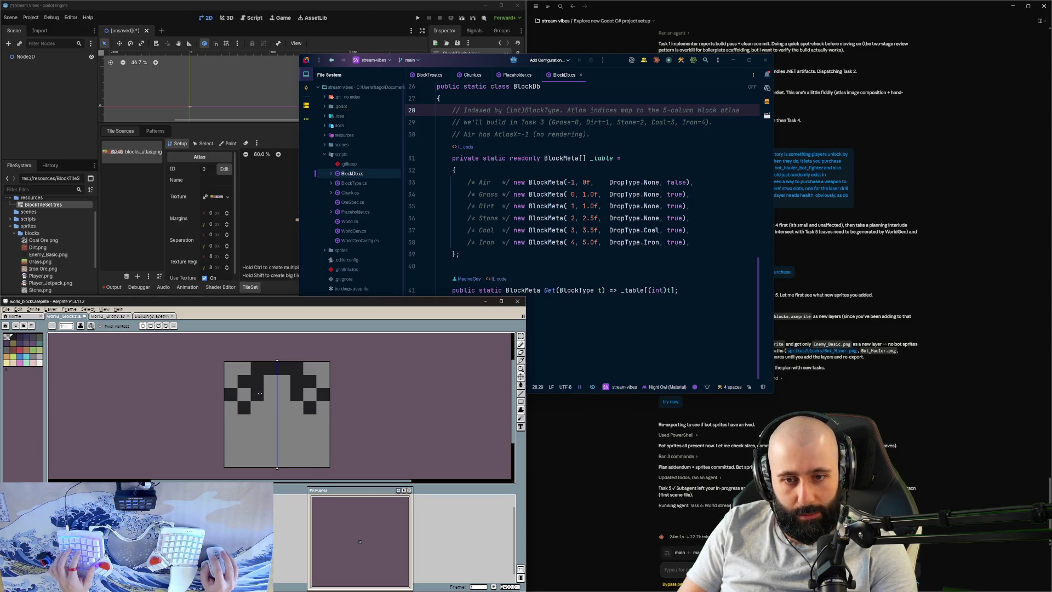
{"action": "left_click", "coordinate": [246, 398]}
{"action": "left_click_drag", "start_coordinate": [230, 407], "coordinate": [257, 407]}
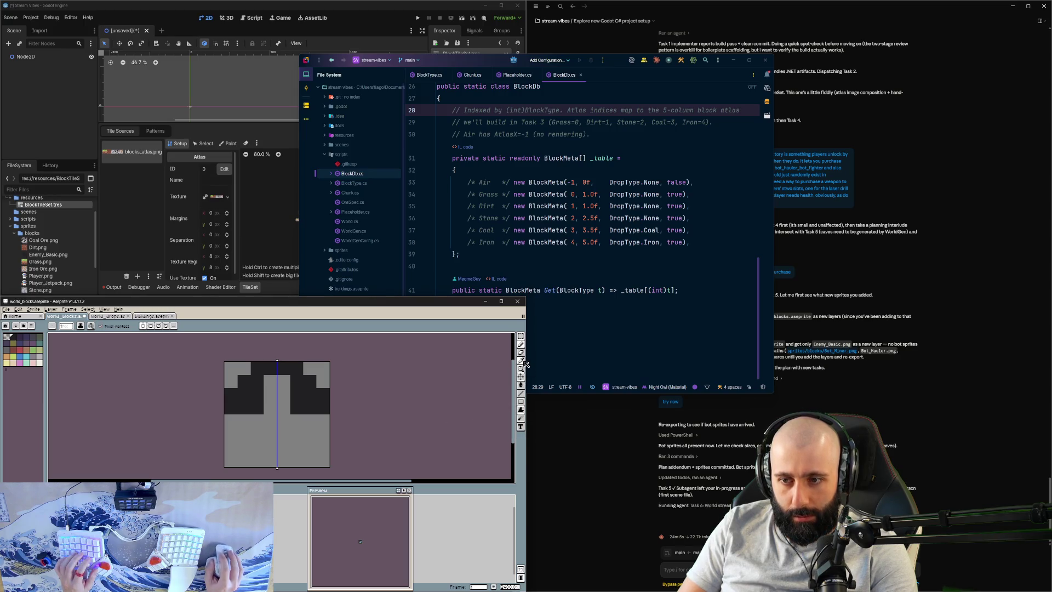
Step: Fill the centre column dark, add checkered bottom pixels and light-grey eyes, then play the animation
{"action": "mouse_move", "coordinate": [521, 347]}
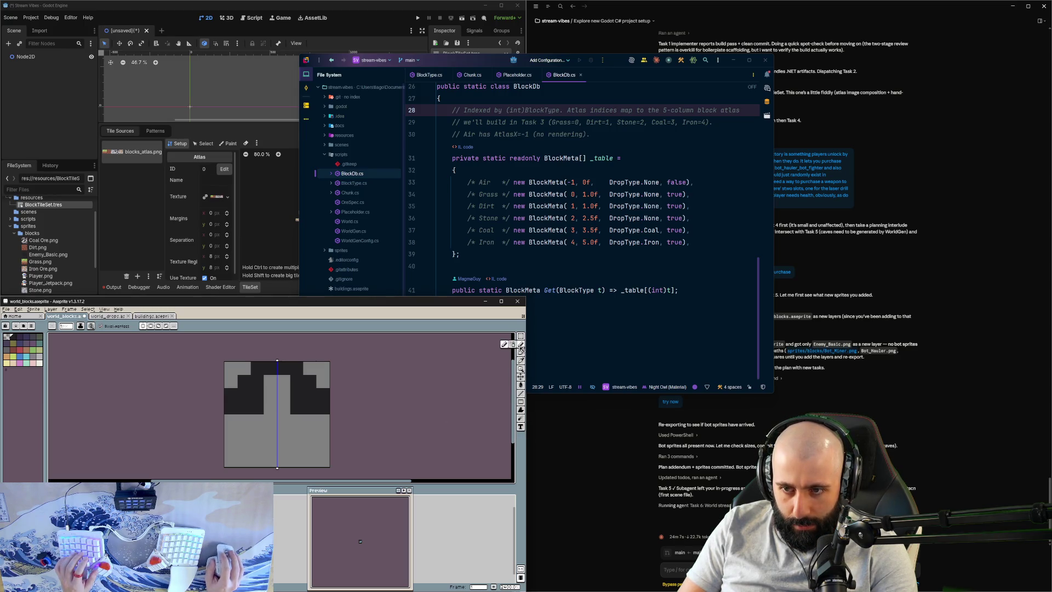
{"action": "left_click_drag", "start_coordinate": [271, 378], "coordinate": [264, 418]}
{"action": "left_click", "coordinate": [239, 433]}
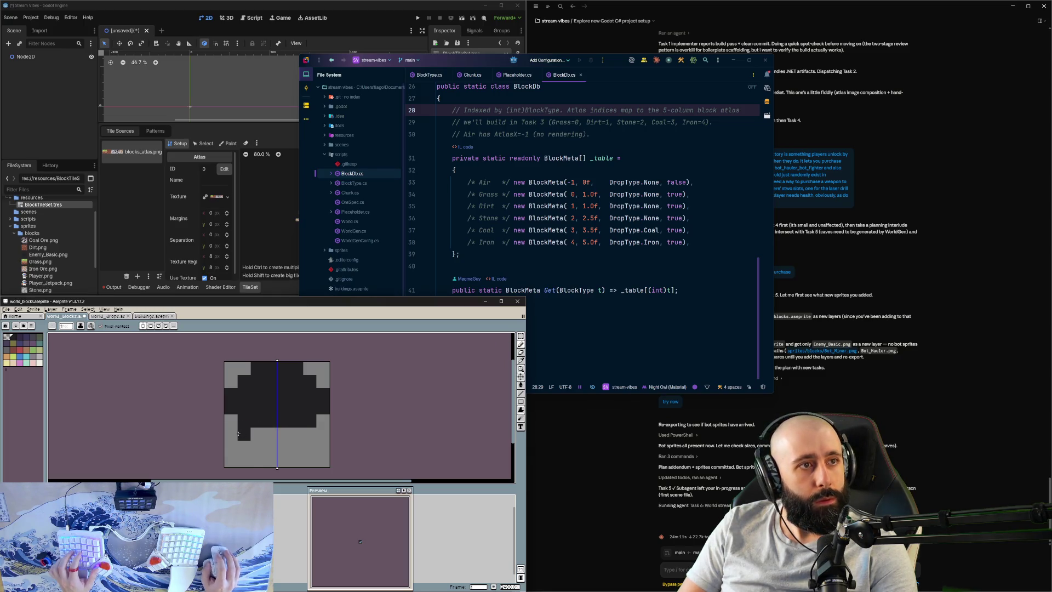
{"action": "left_click", "coordinate": [230, 447]}
{"action": "left_click", "coordinate": [244, 460]}
{"action": "left_click", "coordinate": [243, 434]}
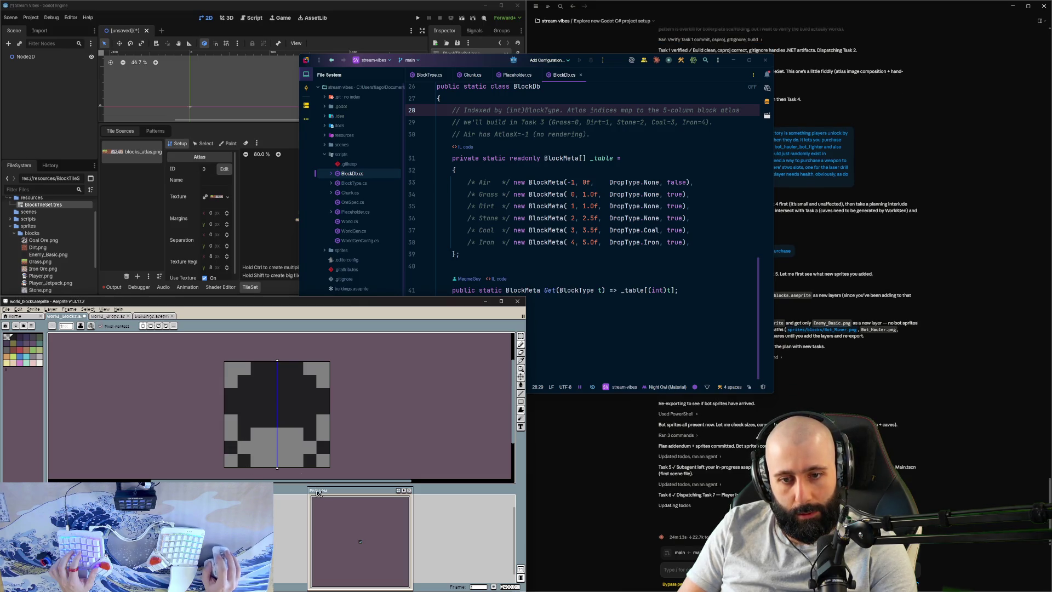
{"action": "left_click", "coordinate": [257, 394]}
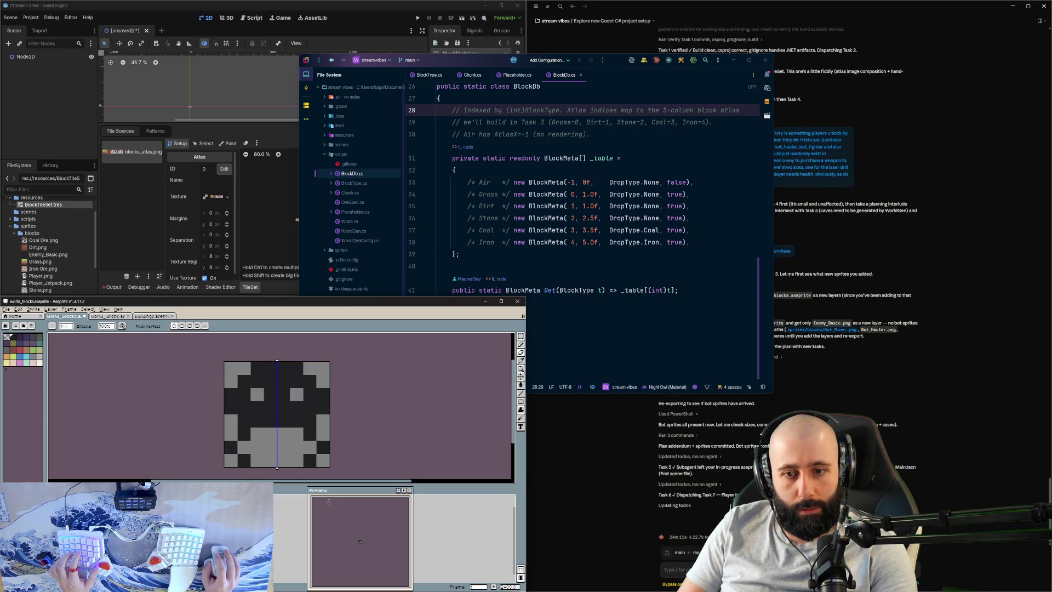
{"action": "key", "text": "Return"}
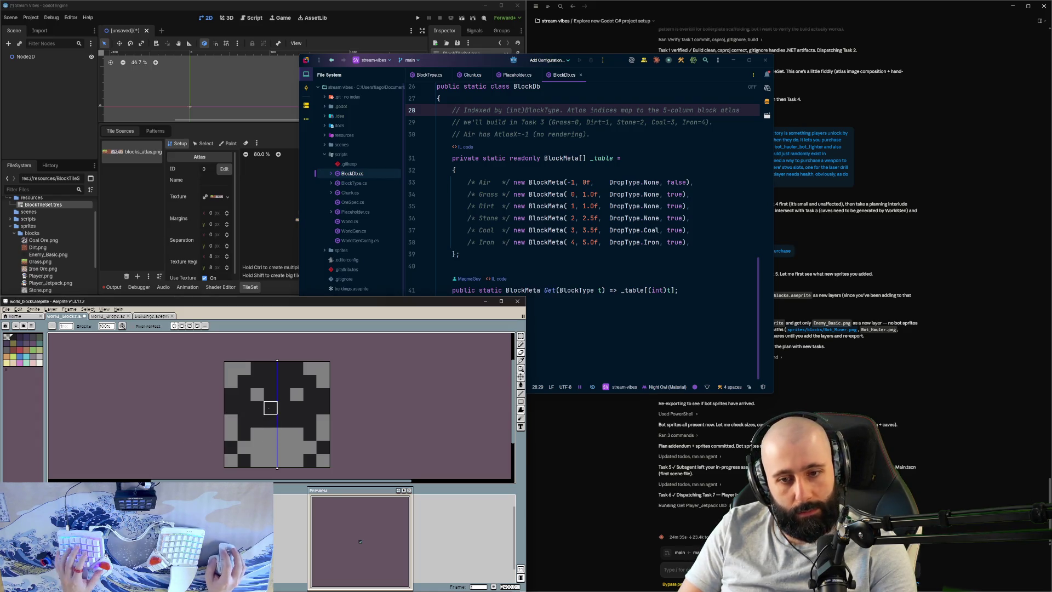
Step: Stop playback, undo a trial dark bottom-centre block, and darken the left eye pixel
{"action": "key", "text": "ctrl+z"}
{"action": "key", "text": "ctrl+z"}
{"action": "key", "text": "ctrl+z"}
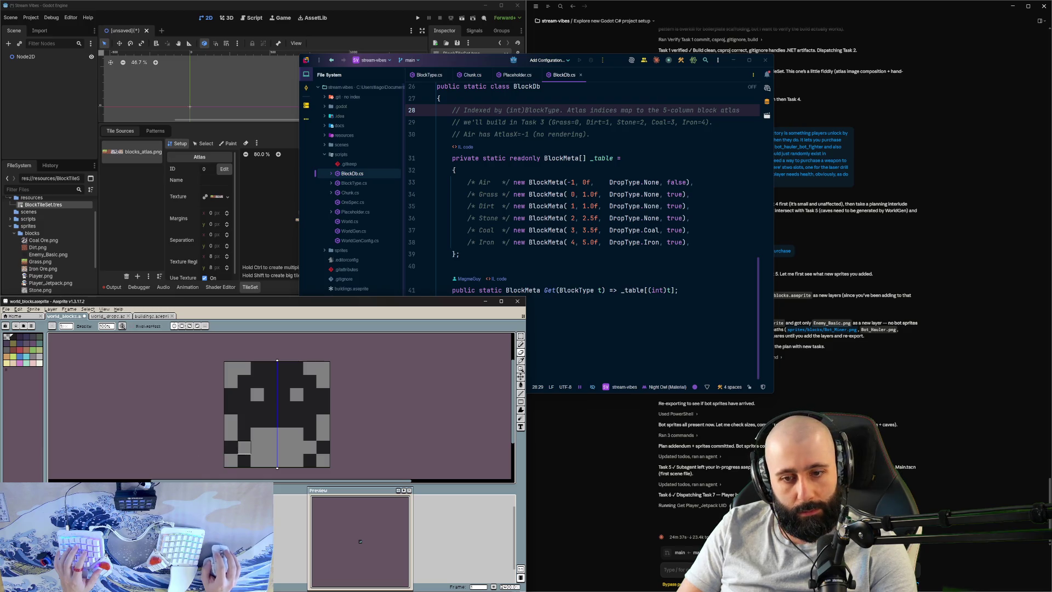
{"action": "left_click", "coordinate": [257, 434]}
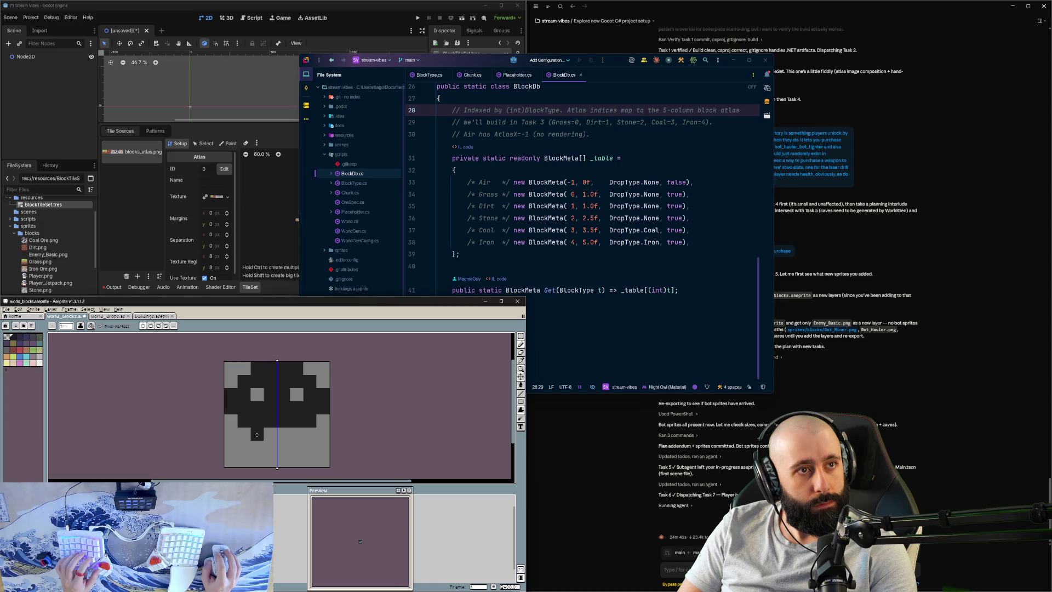
{"action": "key", "text": "ctrl+z"}
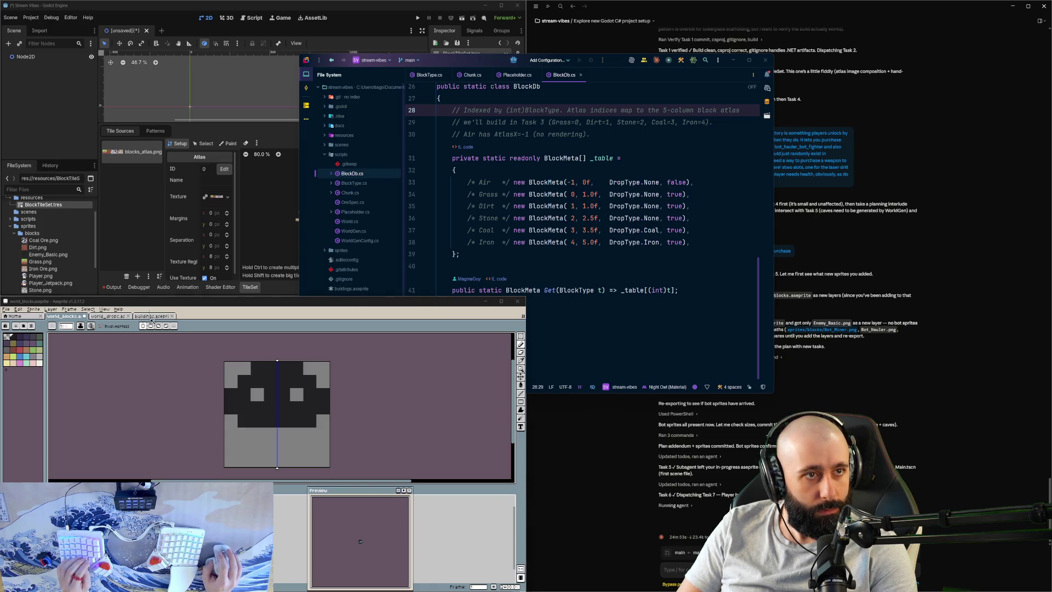
{"action": "left_click", "coordinate": [263, 400]}
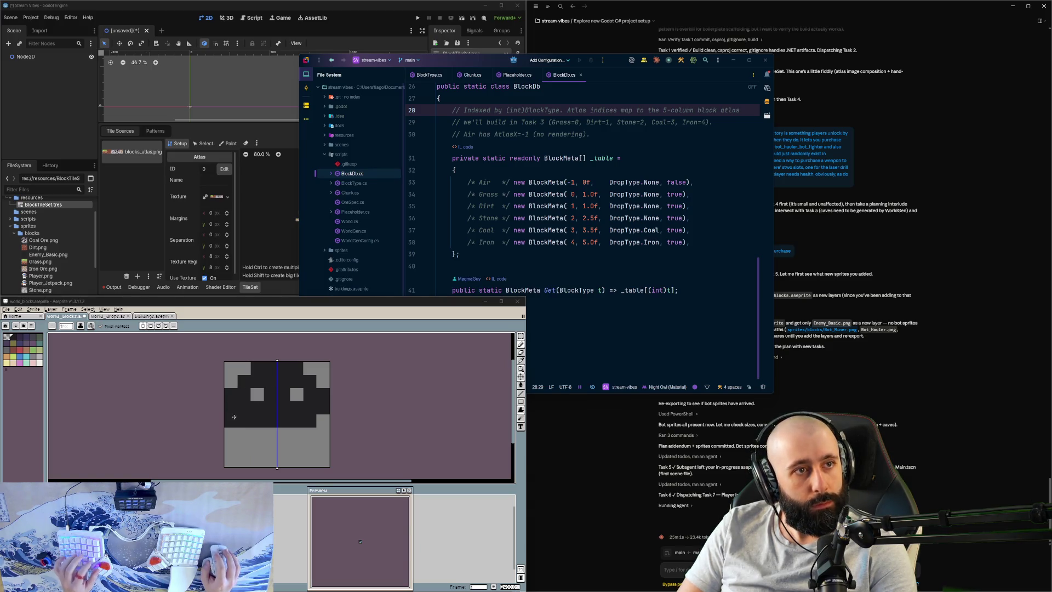
Step: Paint a dark strip across the lower grey band and mirrored dark pixels in the bottom rows
{"action": "left_click_drag", "start_coordinate": [256, 434], "coordinate": [298, 433]}
{"action": "left_click", "coordinate": [243, 447]}
{"action": "left_click", "coordinate": [310, 447]}
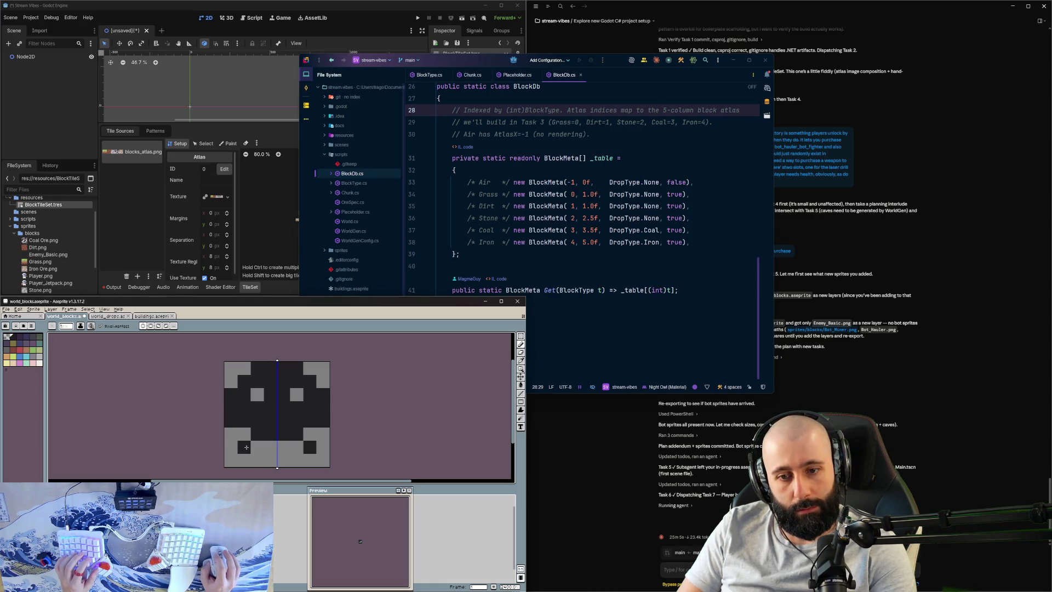
{"action": "left_click", "coordinate": [257, 460]}
{"action": "left_click", "coordinate": [297, 460]}
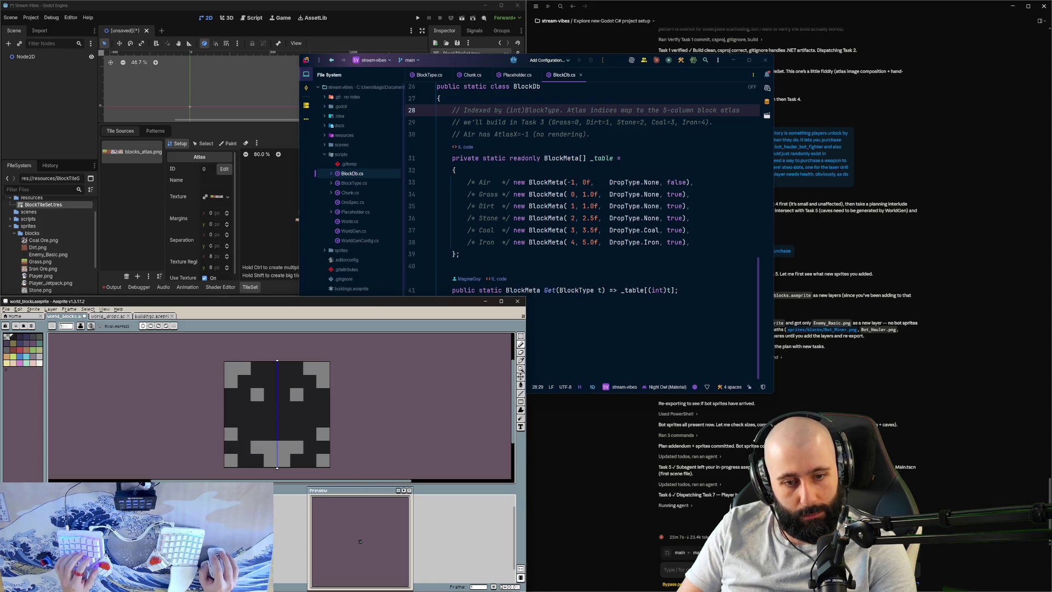
Step: Undo and redo through the coloured and grey-and-black versions, stopping on the plain grey block
{"action": "key", "text": "ctrl+z"}
{"action": "key", "text": "ctrl+z"}
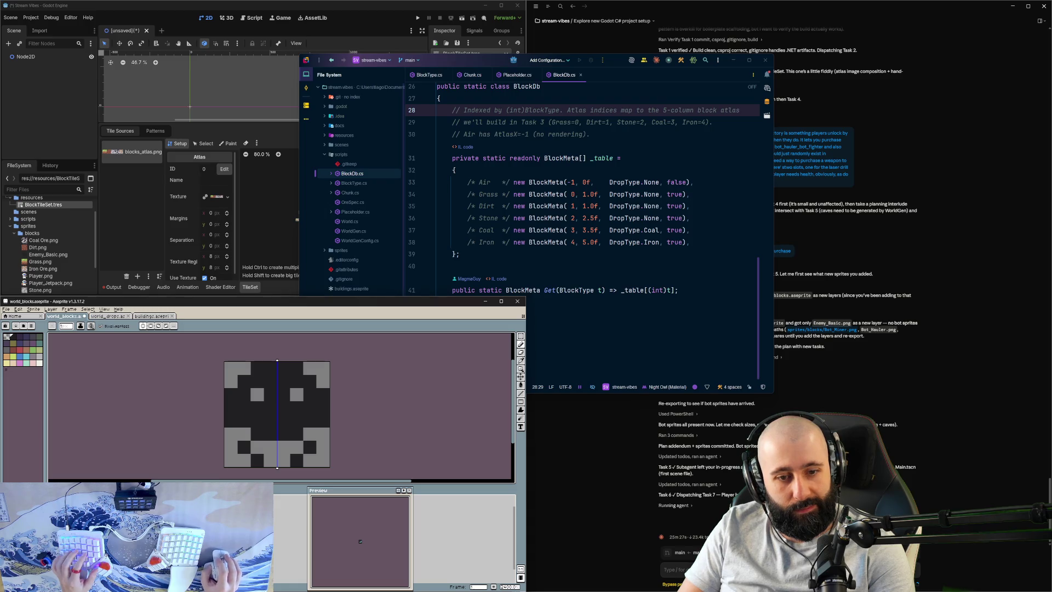
{"action": "key", "text": "ctrl+z"}
{"action": "key", "text": "ctrl+y"}
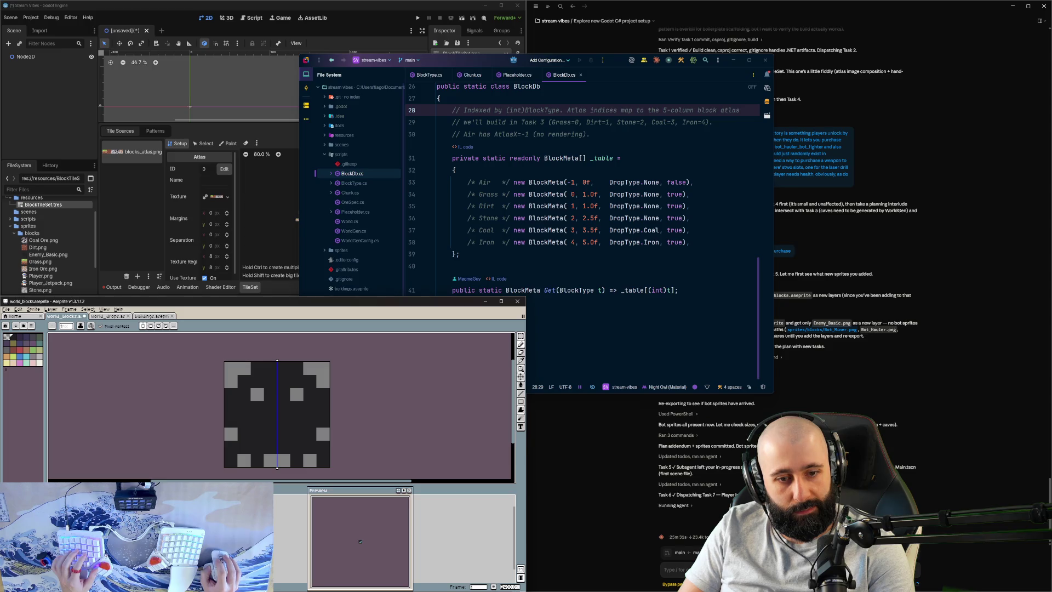
{"action": "key", "text": "ctrl+z"}
{"action": "key", "text": "ctrl+z"}
{"action": "key", "text": "ctrl+y"}
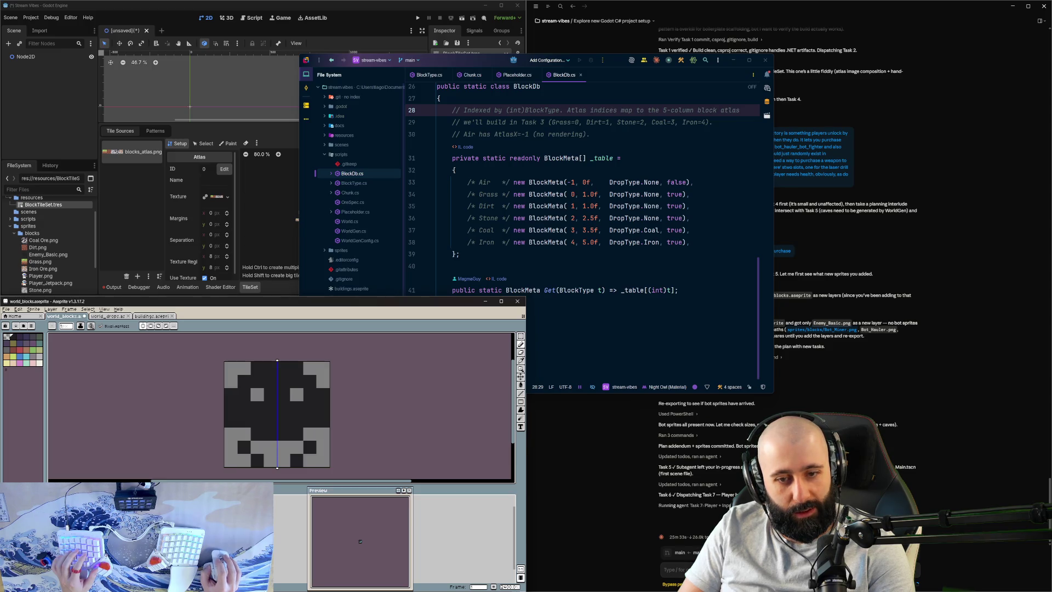
{"action": "key", "text": "ctrl+z"}
{"action": "key", "text": "ctrl+z"}
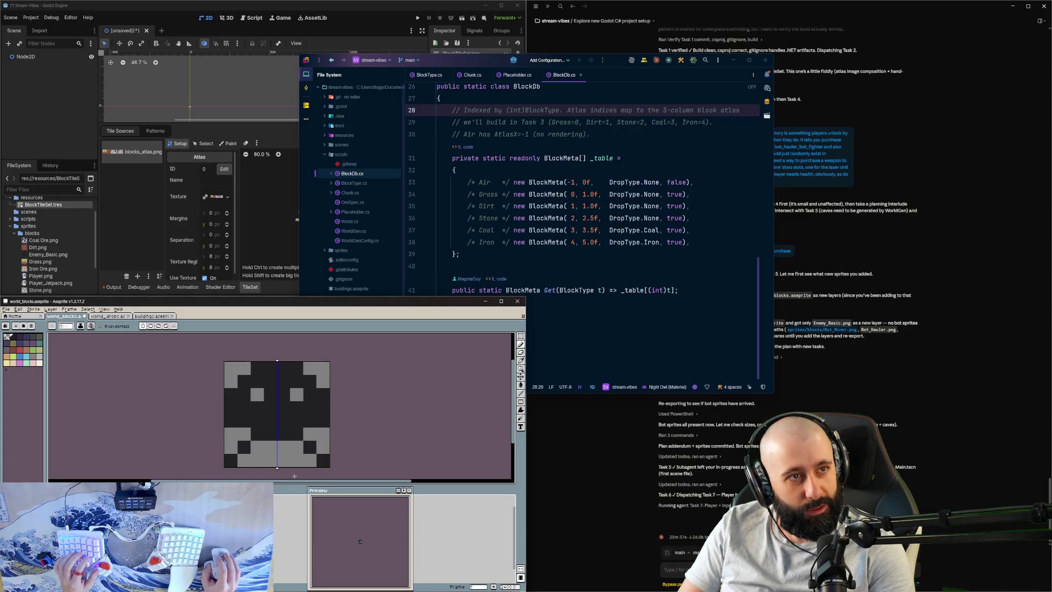
{"action": "key", "text": "ctrl+z"}
{"action": "key", "text": "ctrl+z"}
{"action": "key", "text": "ctrl+z"}
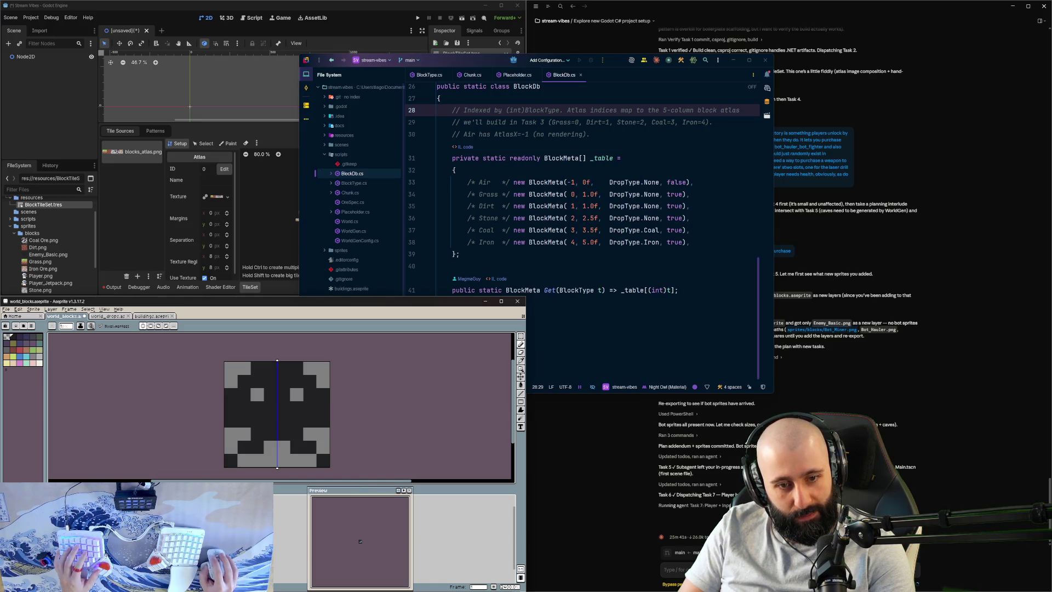
{"action": "key", "text": "ctrl+z"}
{"action": "key", "text": "ctrl+z"}
{"action": "key", "text": "ctrl+z"}
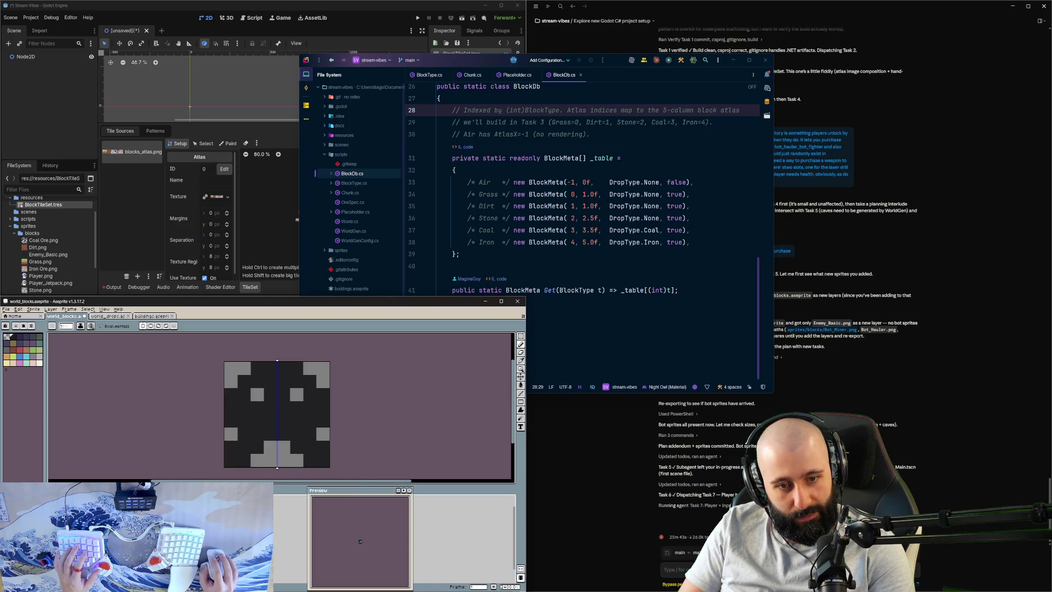
{"action": "key", "text": "ctrl+z"}
{"action": "key", "text": "ctrl+z"}
{"action": "key", "text": "ctrl+z"}
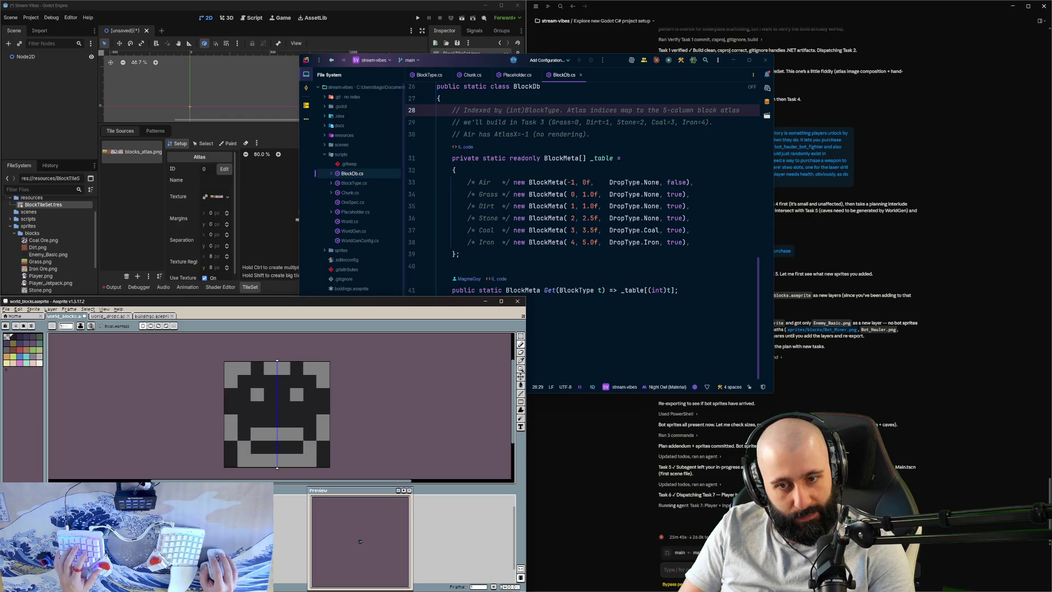
{"action": "key", "text": "ctrl+z"}
{"action": "key", "text": "ctrl+z"}
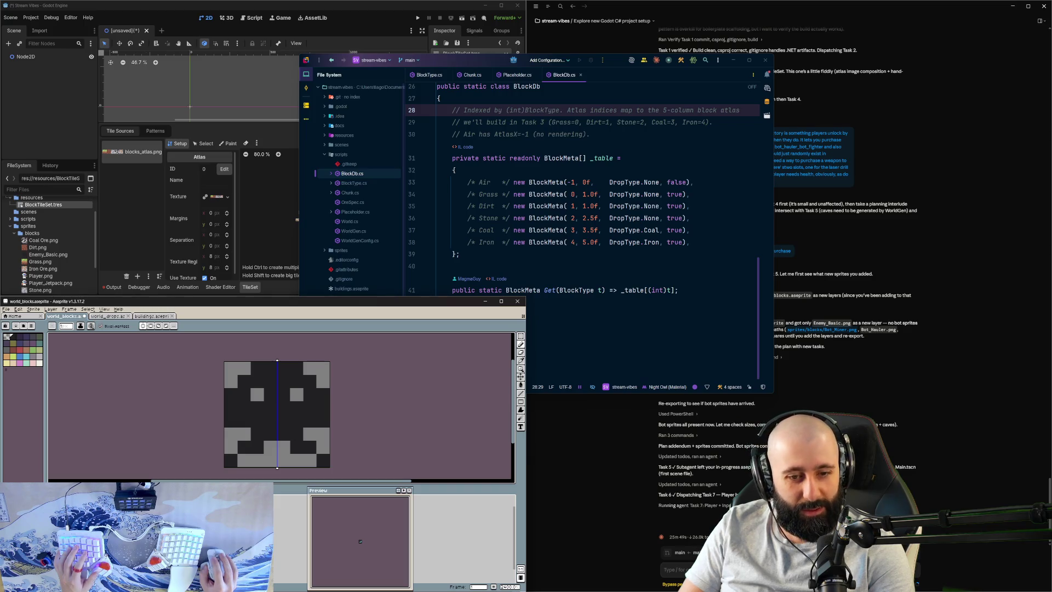
{"action": "key", "text": "ctrl+z"}
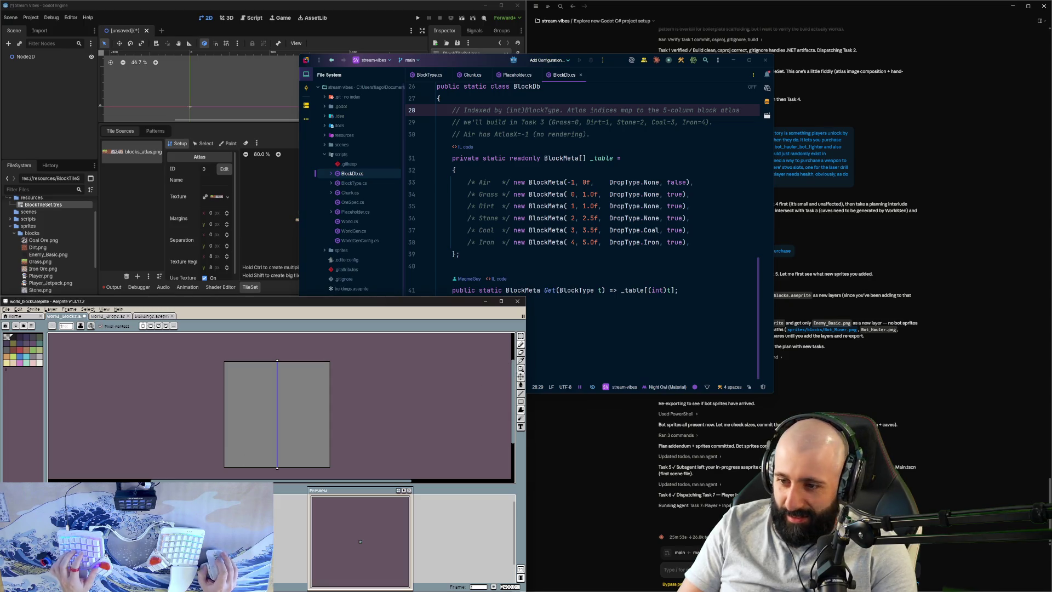
Step: Tell the agent two more enemies and gold and diamond ore were added, plus their drops
{"action": "left_click", "coordinate": [668, 569]}
{"action": "type", "text": "add"}
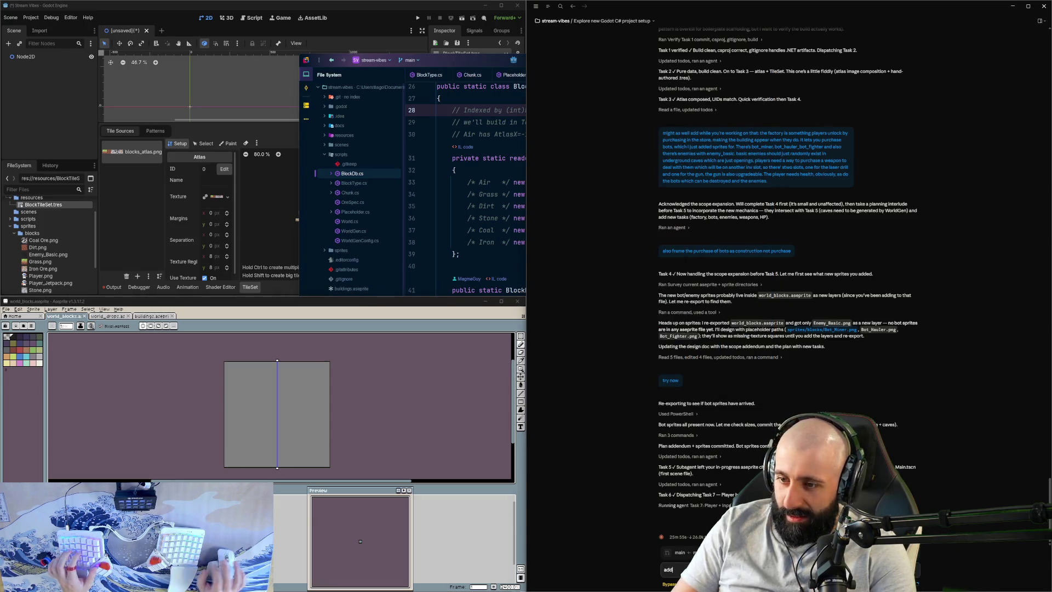
{"action": "type", "text": "ed 2 mor"}
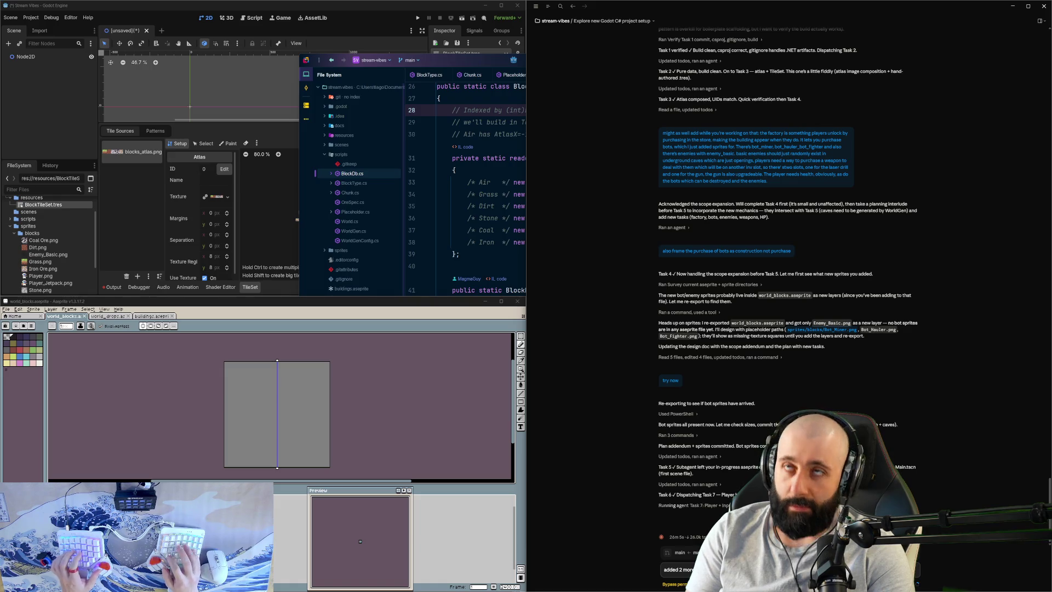
{"action": "key", "text": "Return"}
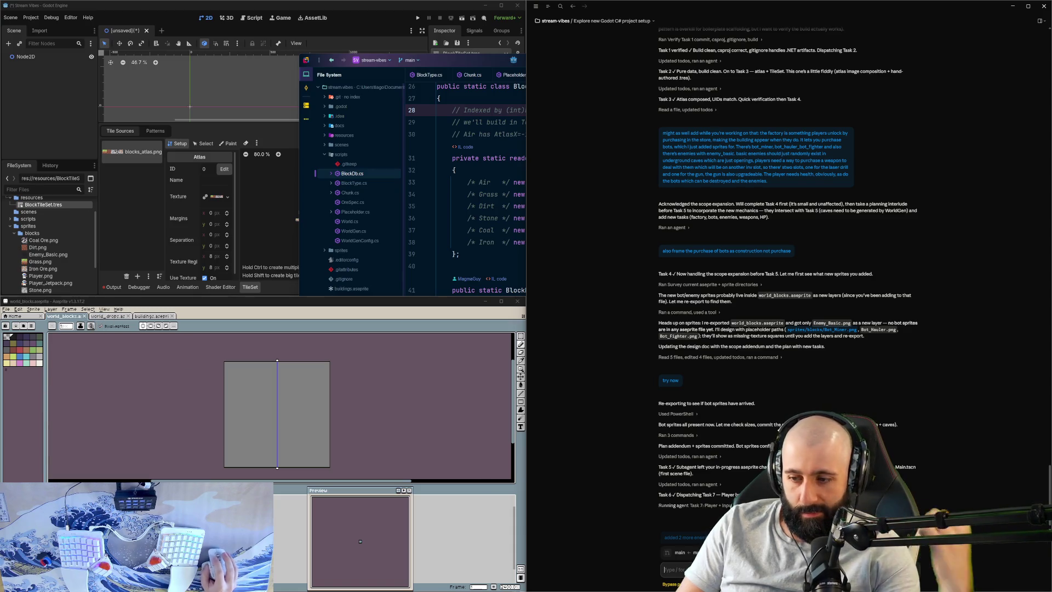
{"action": "type", "text": "as well as"}
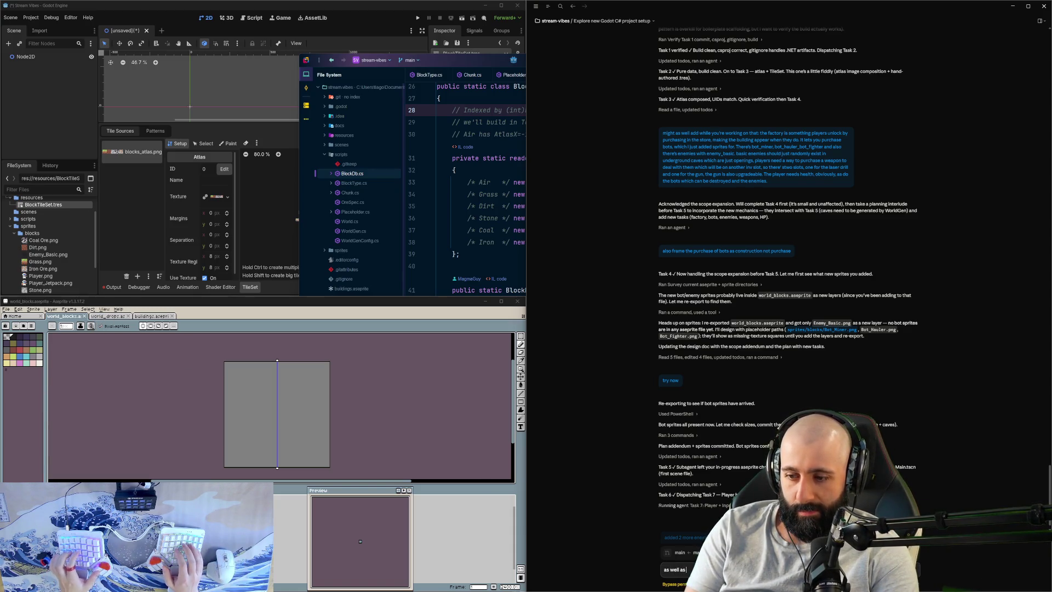
{"action": "type", "text": " go"}
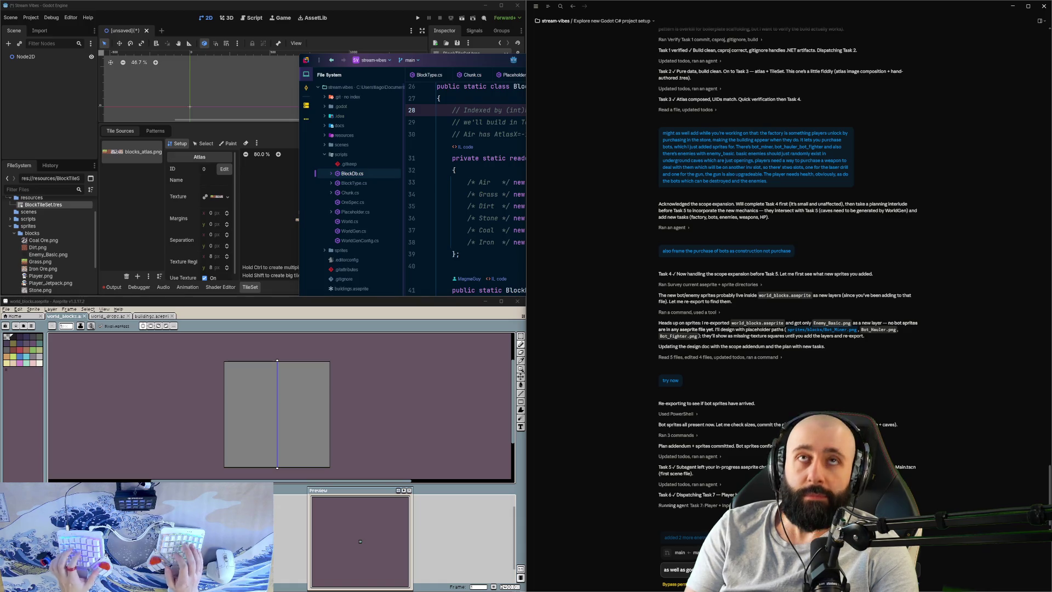
{"action": "key", "text": "Return"}
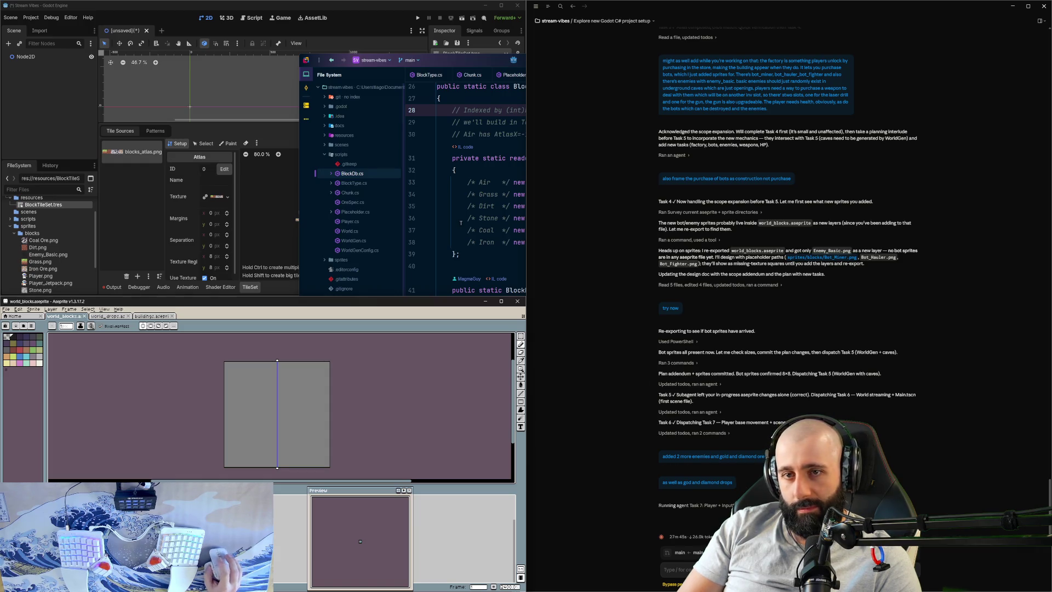
Step: Open Player.cs in a maximised Rider and review the Gravity and AirControl properties
{"action": "left_click", "coordinate": [503, 230]}
{"action": "left_click", "coordinate": [355, 212]}
{"action": "double_click", "coordinate": [354, 222]}
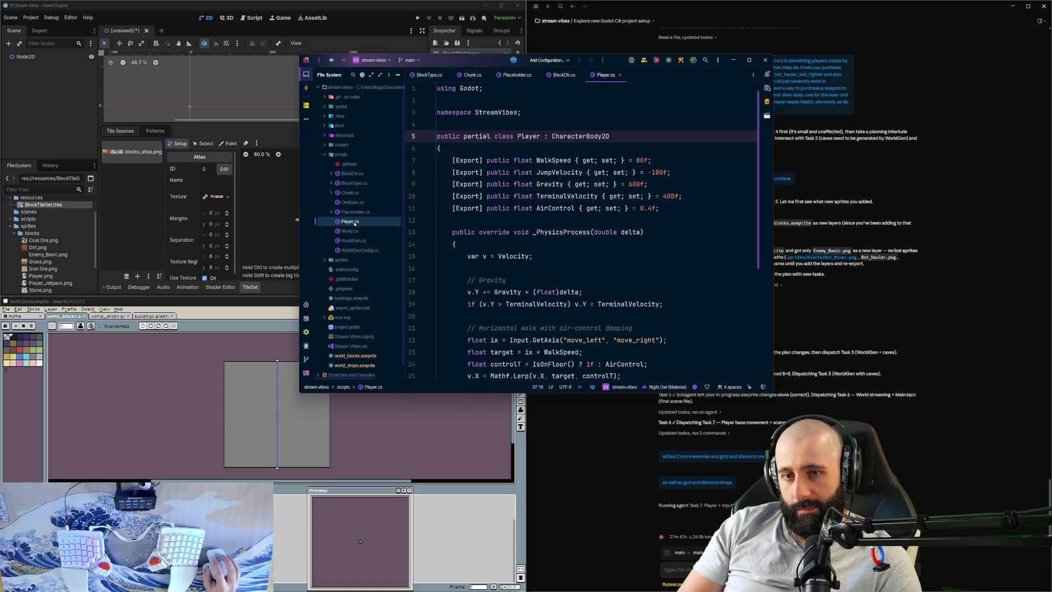
{"action": "left_click", "coordinate": [748, 60]}
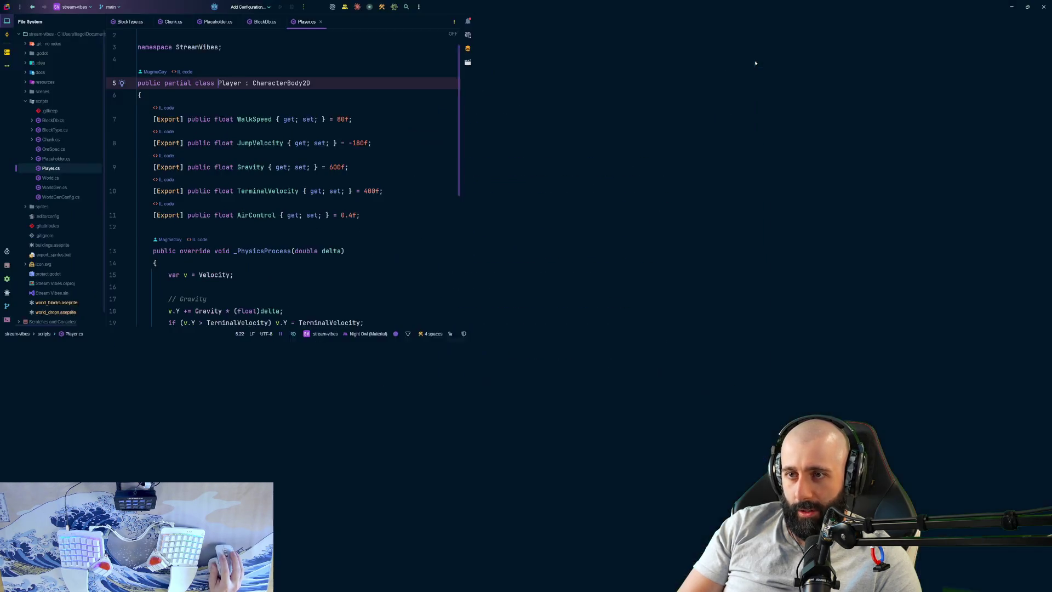
{"action": "left_click", "coordinate": [255, 167]}
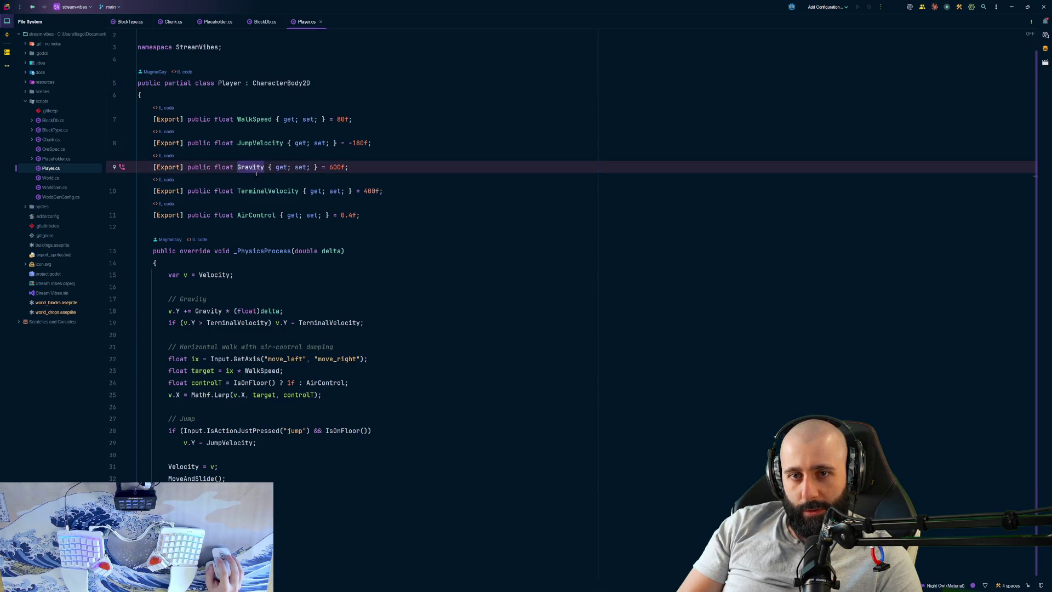
{"action": "left_click", "coordinate": [274, 191]}
{"action": "left_click", "coordinate": [272, 215]}
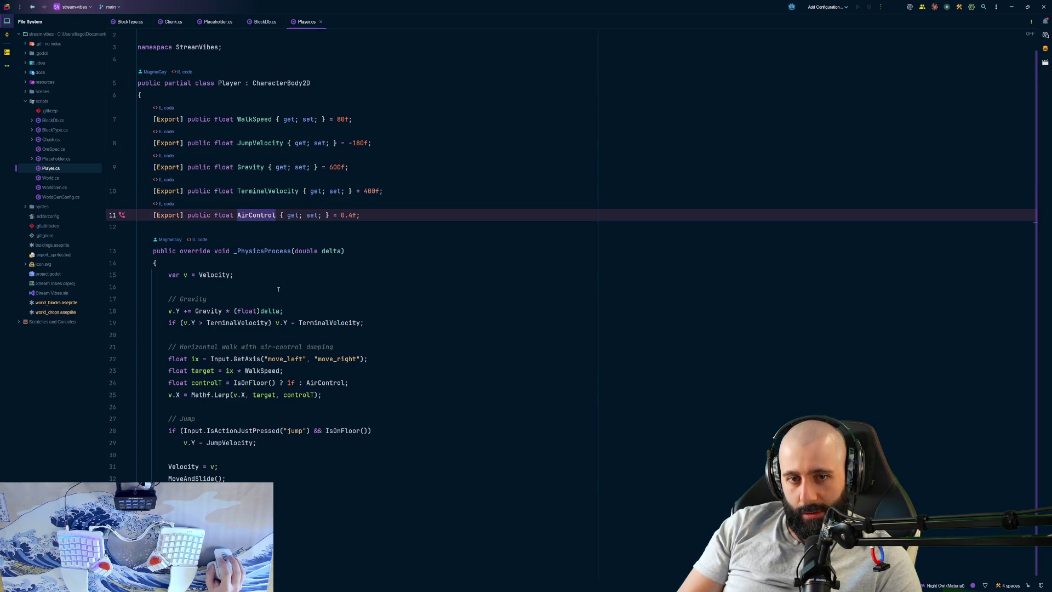
{"action": "scroll", "coordinate": [266, 295], "scroll_direction": "down", "scroll_amount": 1}
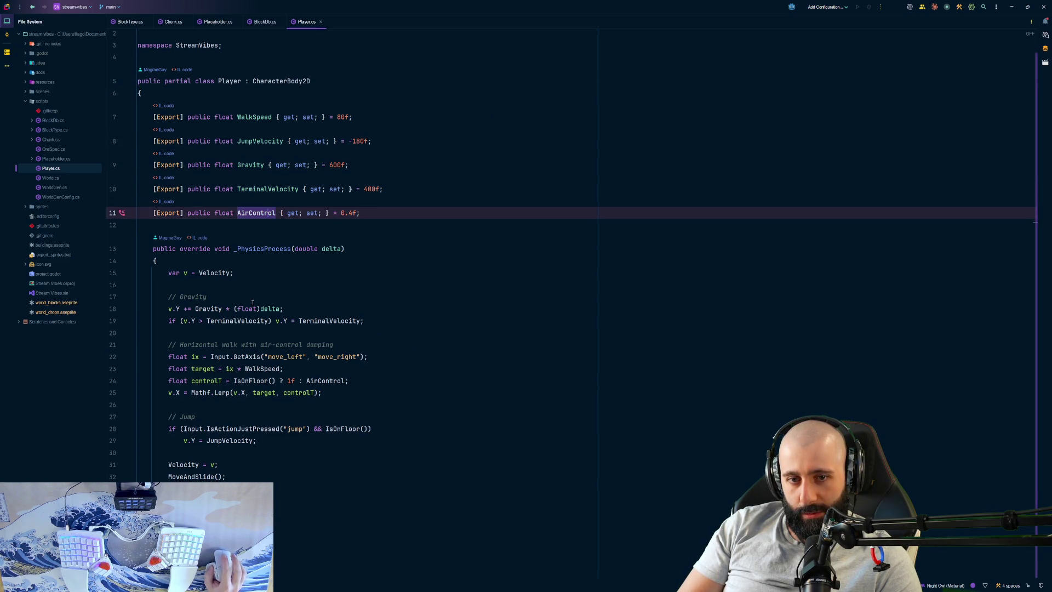
Step: Glance through World.cs and WorldGen.cs
{"action": "double_click", "coordinate": [54, 178]}
{"action": "double_click", "coordinate": [59, 188]}
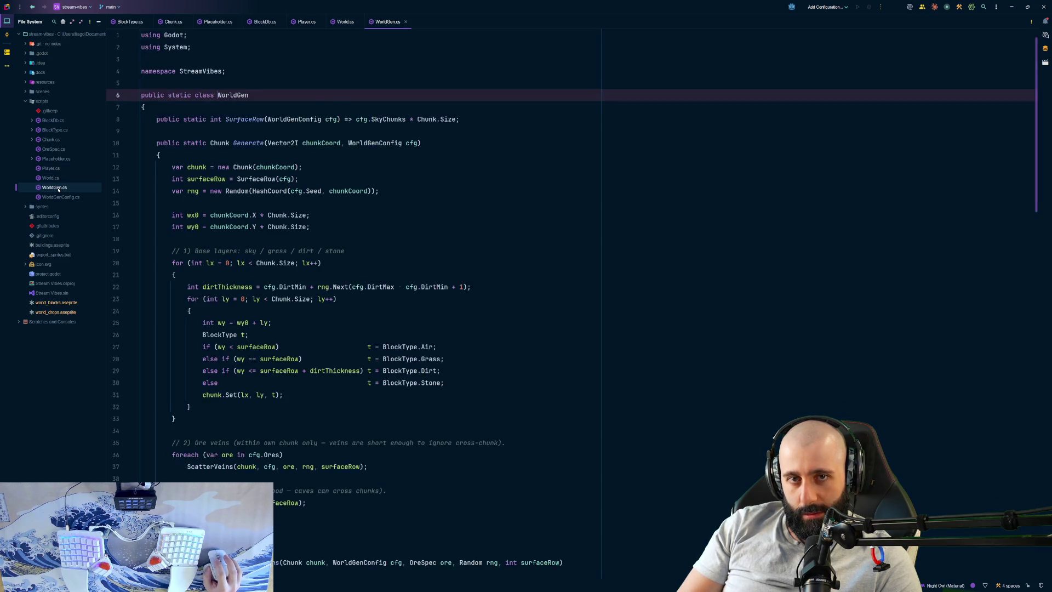
{"action": "scroll", "coordinate": [188, 186], "scroll_direction": "down", "scroll_amount": 20}
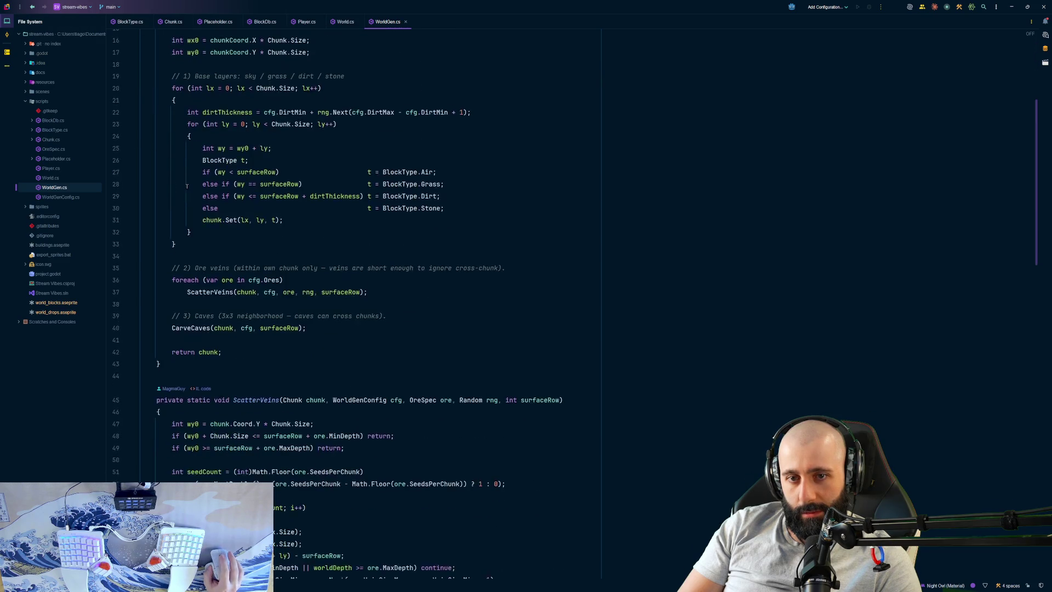
{"action": "scroll", "coordinate": [187, 186], "scroll_direction": "up", "scroll_amount": 20}
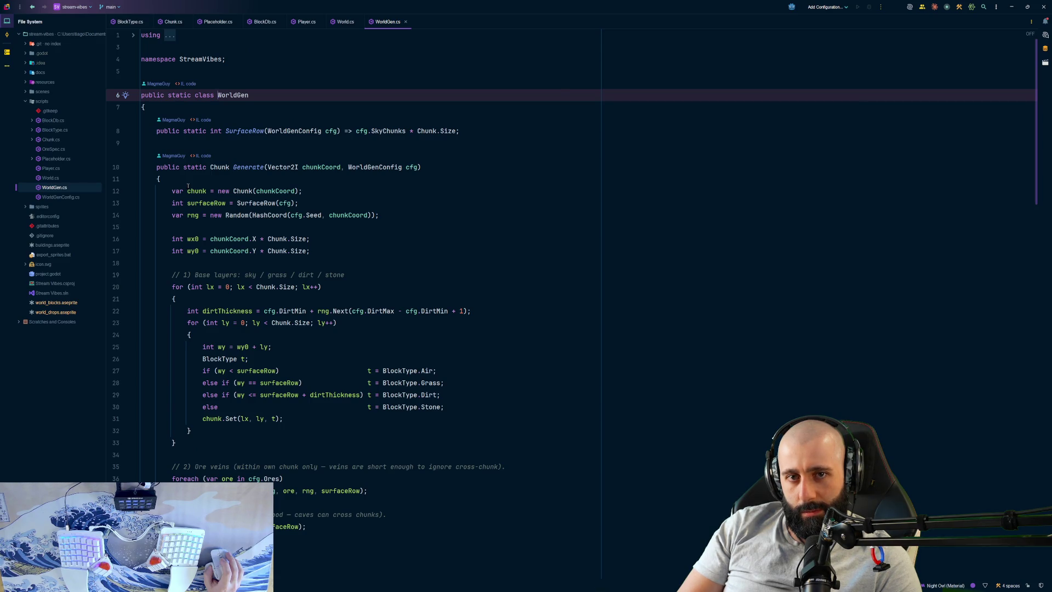
Step: Back in Player.cs, try jumping to IsOnFloor's definition from the air-control line
{"action": "double_click", "coordinate": [51, 168]}
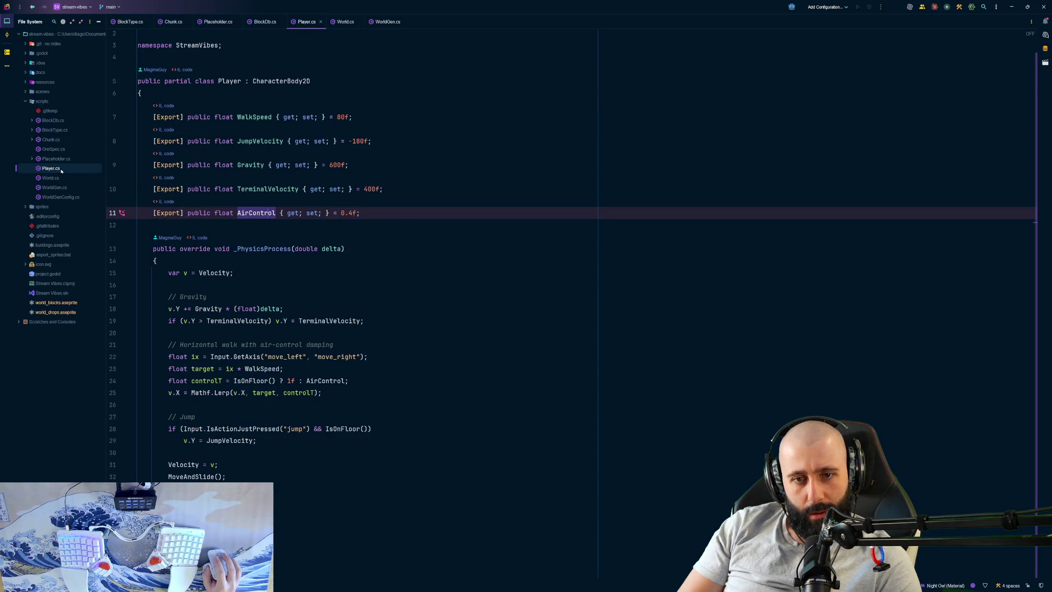
{"action": "left_click", "coordinate": [206, 309]}
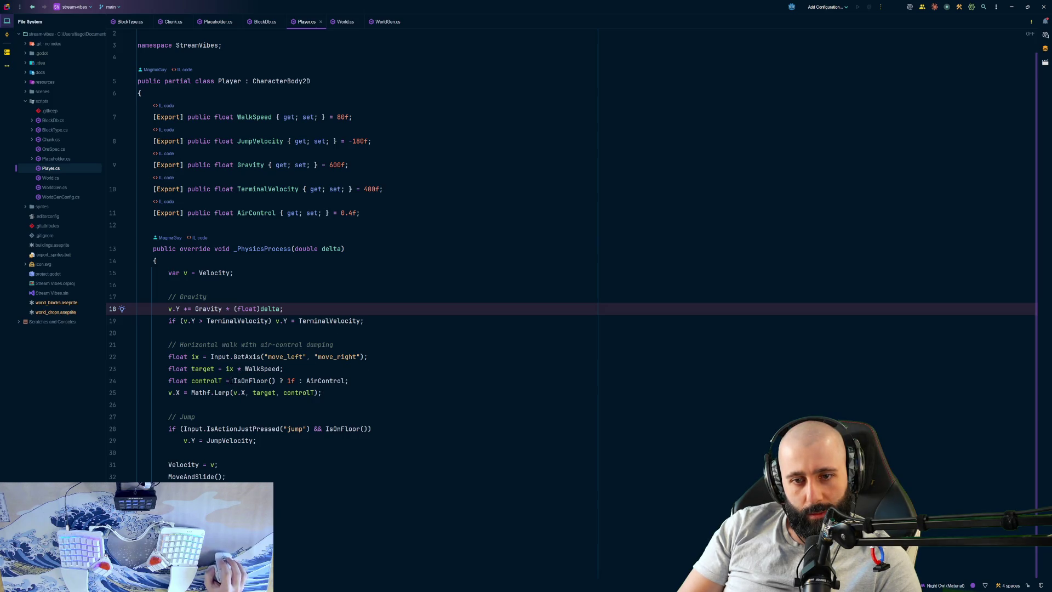
{"action": "left_click", "coordinate": [249, 380]}
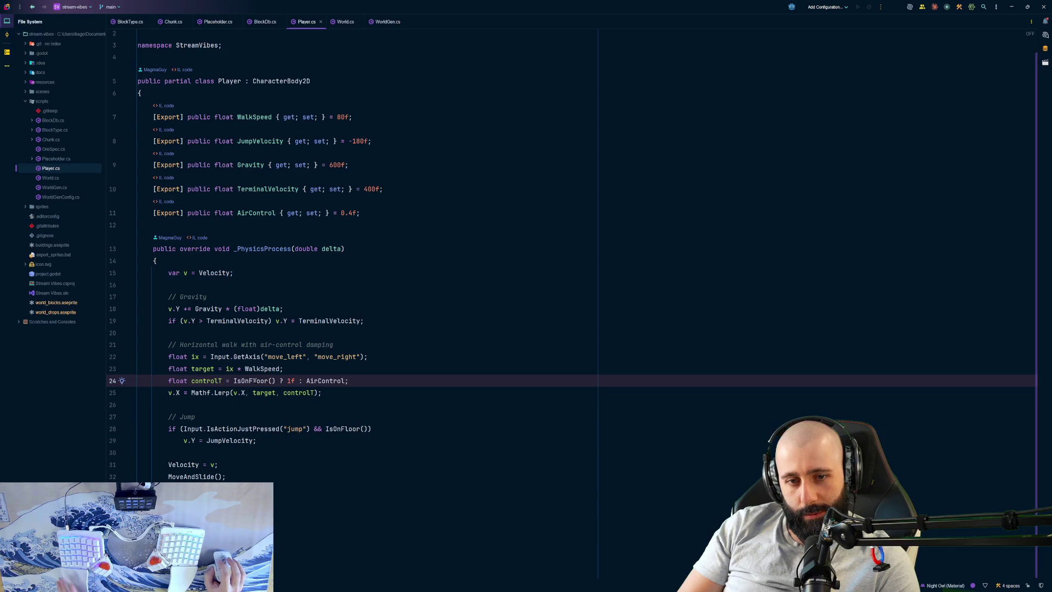
{"action": "left_click", "coordinate": [250, 382], "text": "ctrl"}
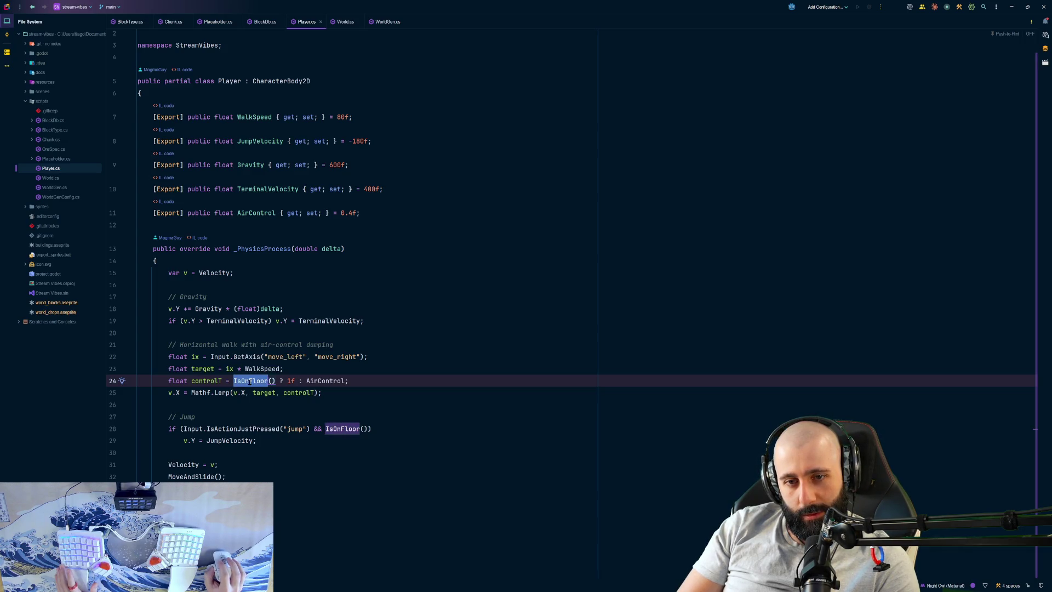
{"action": "left_click", "coordinate": [251, 404]}
{"action": "left_click", "coordinate": [252, 381], "text": "ctrl"}
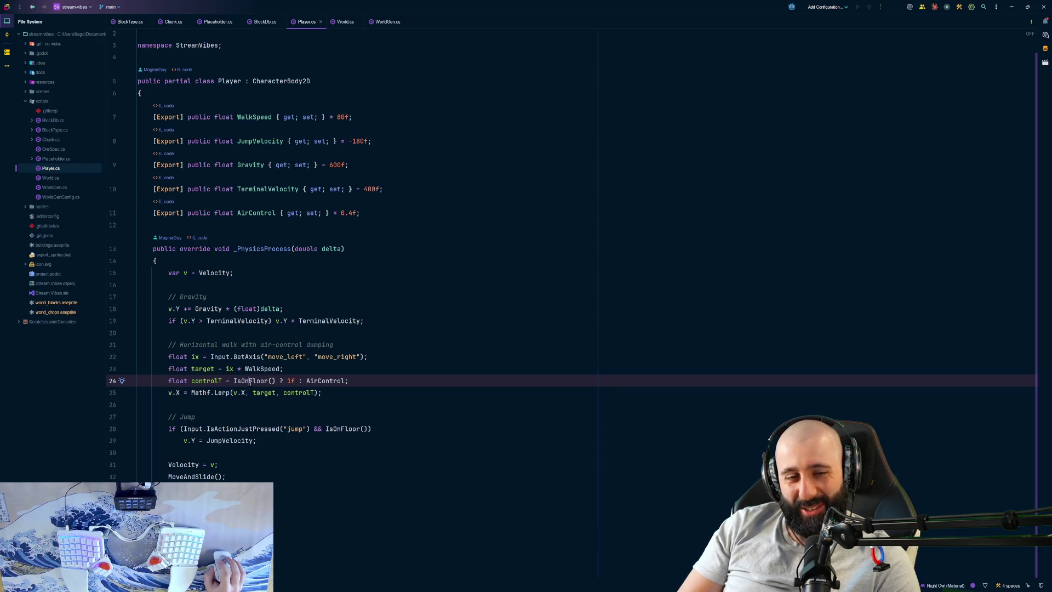
Step: Open World.cs and scroll back to the top of the file
{"action": "double_click", "coordinate": [49, 179]}
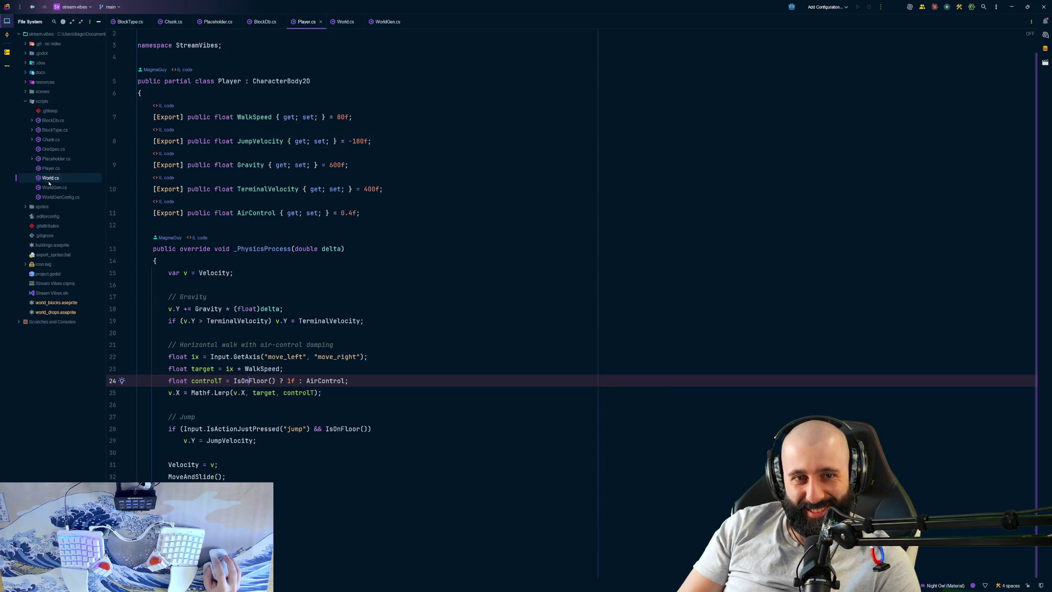
{"action": "scroll", "coordinate": [296, 202], "scroll_direction": "down", "scroll_amount": 15}
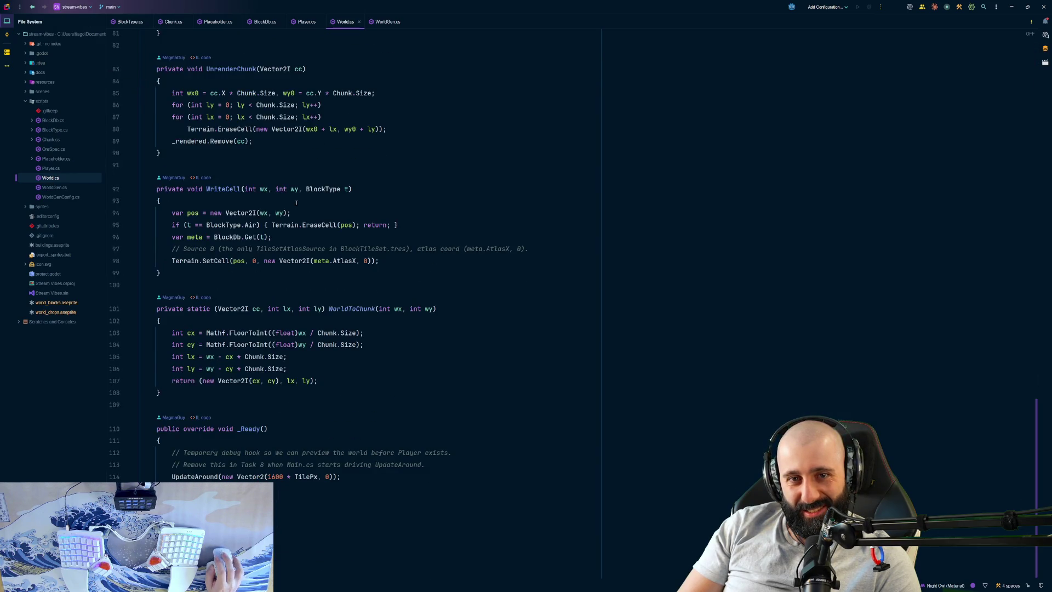
{"action": "scroll", "coordinate": [299, 204], "scroll_direction": "up", "scroll_amount": 15}
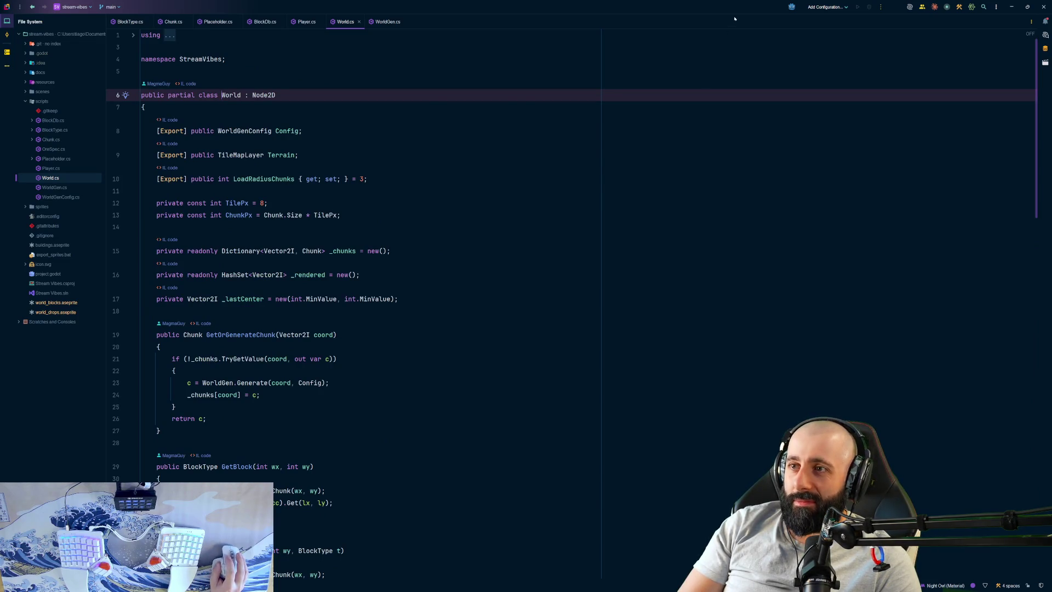
Step: Shrink Rider, browse the Terraria reference screenshots, then close the image viewer
{"action": "key", "text": "super+Down"}
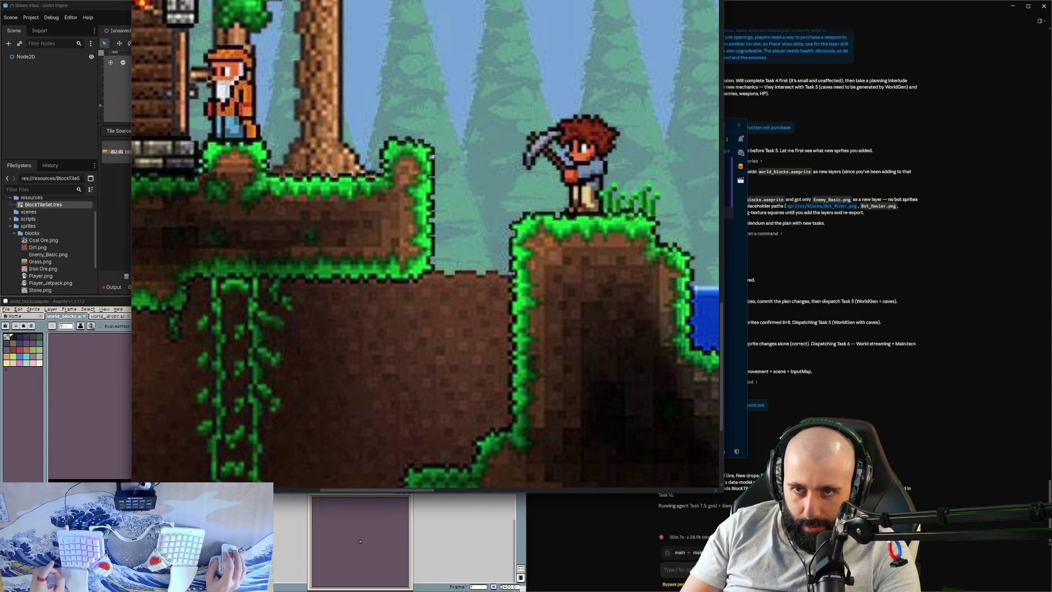
{"action": "scroll", "coordinate": [602, 209], "scroll_direction": "down", "scroll_amount": 1}
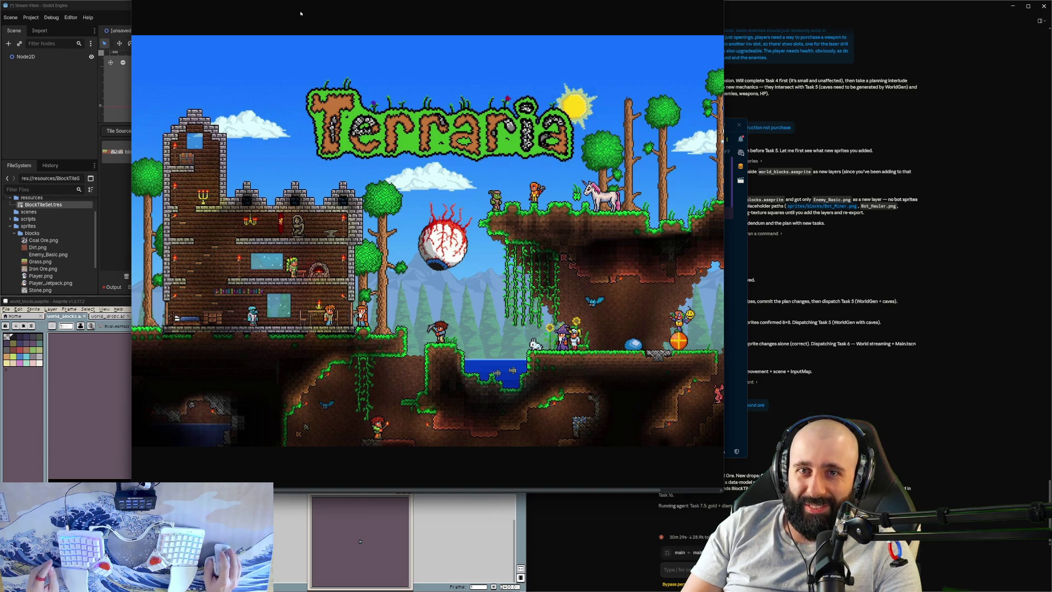
{"action": "key", "text": "Escape"}
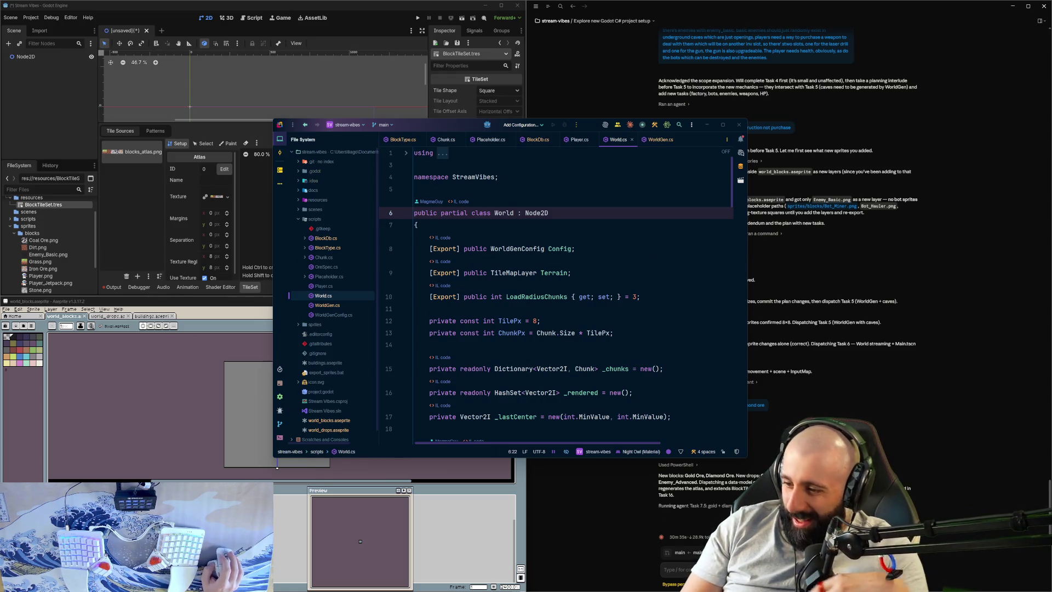
Step: Switch between Claude Code and Aseprite while reading the agent's sprite re-export progress, then return to Rider
{"action": "key", "text": "alt+Tab"}
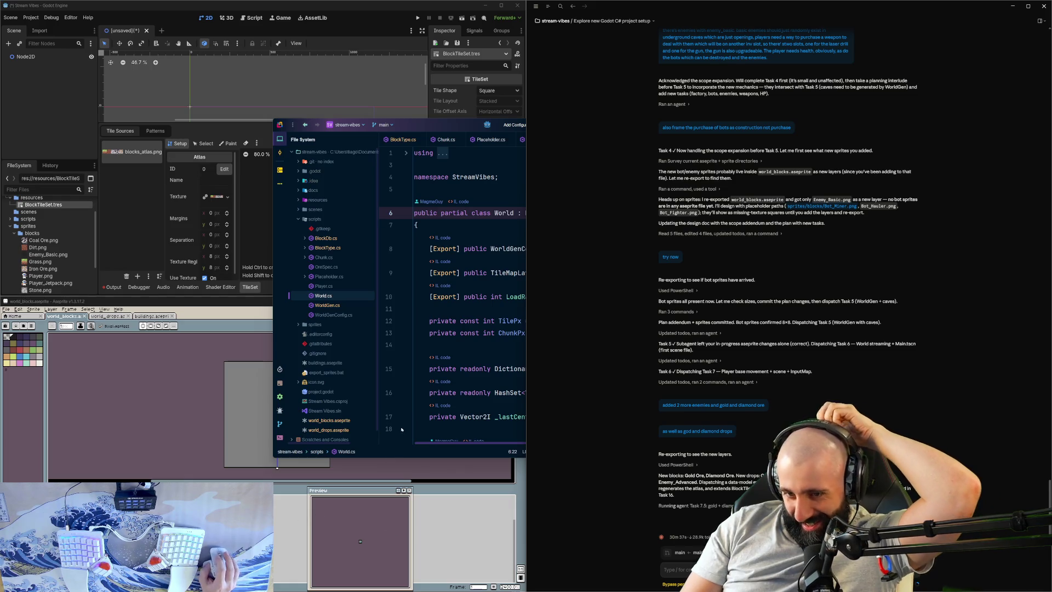
{"action": "key", "text": "alt+Tab"}
{"action": "left_click", "coordinate": [375, 449]}
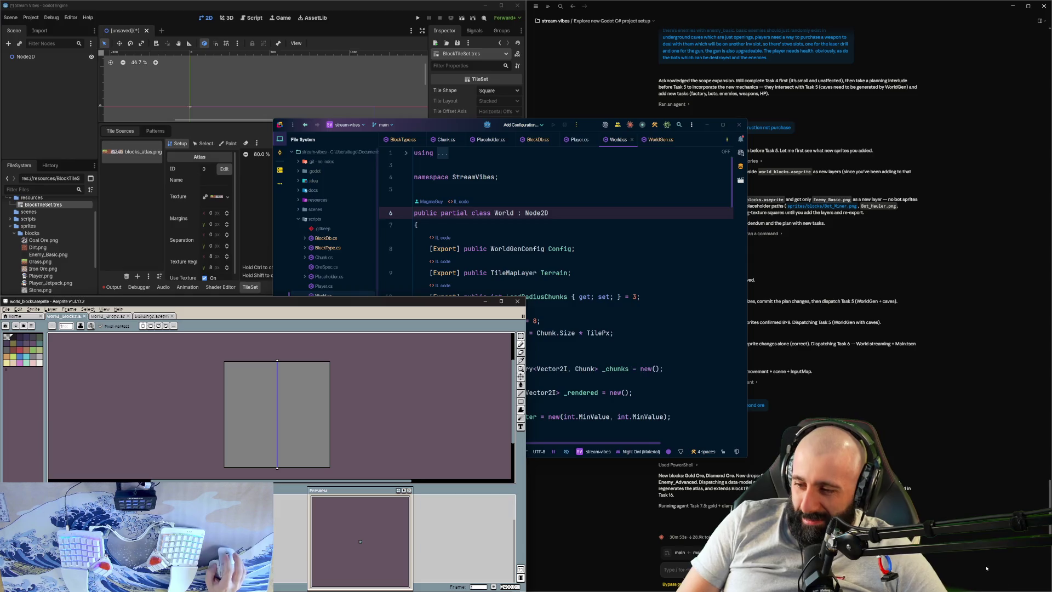
{"action": "key", "text": "alt+Tab"}
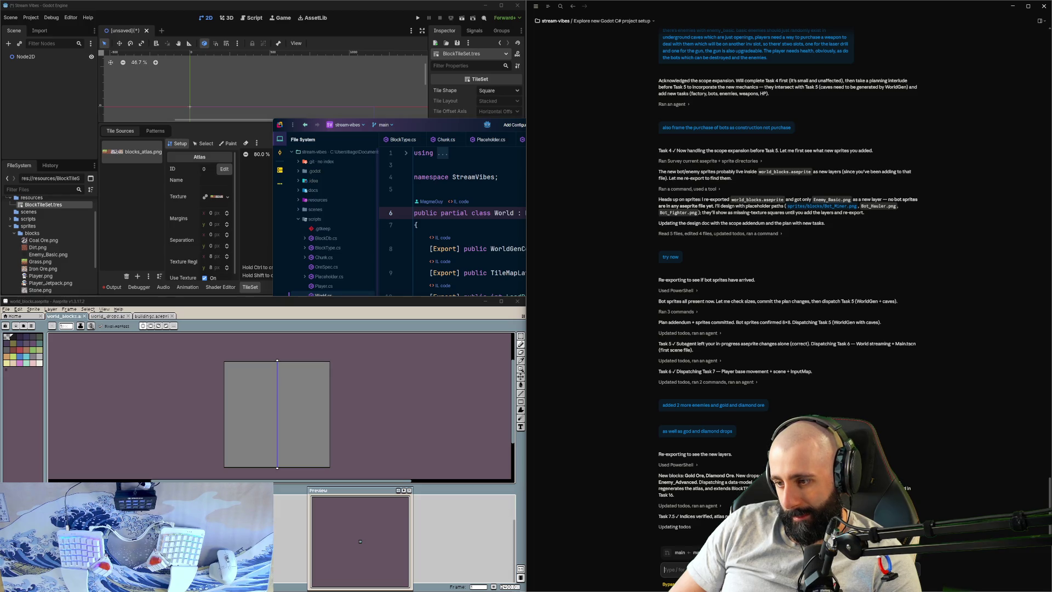
{"action": "left_click", "coordinate": [480, 272]}
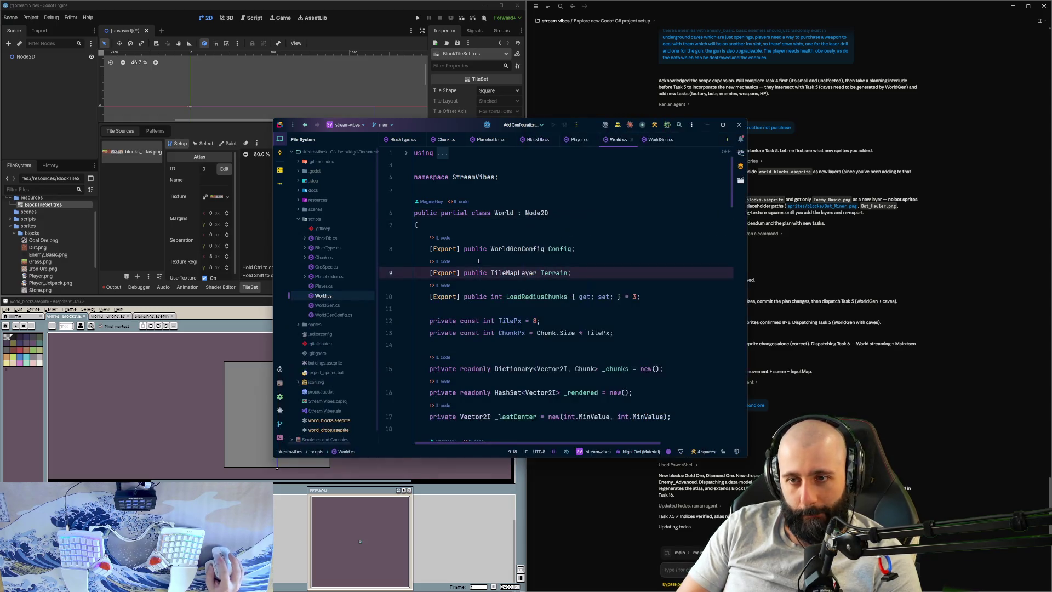
Step: Click between the WorldGen and World scripts, then return to the agent chat
{"action": "scroll", "coordinate": [478, 261], "scroll_direction": "down", "scroll_amount": 3}
{"action": "left_click", "coordinate": [326, 305]}
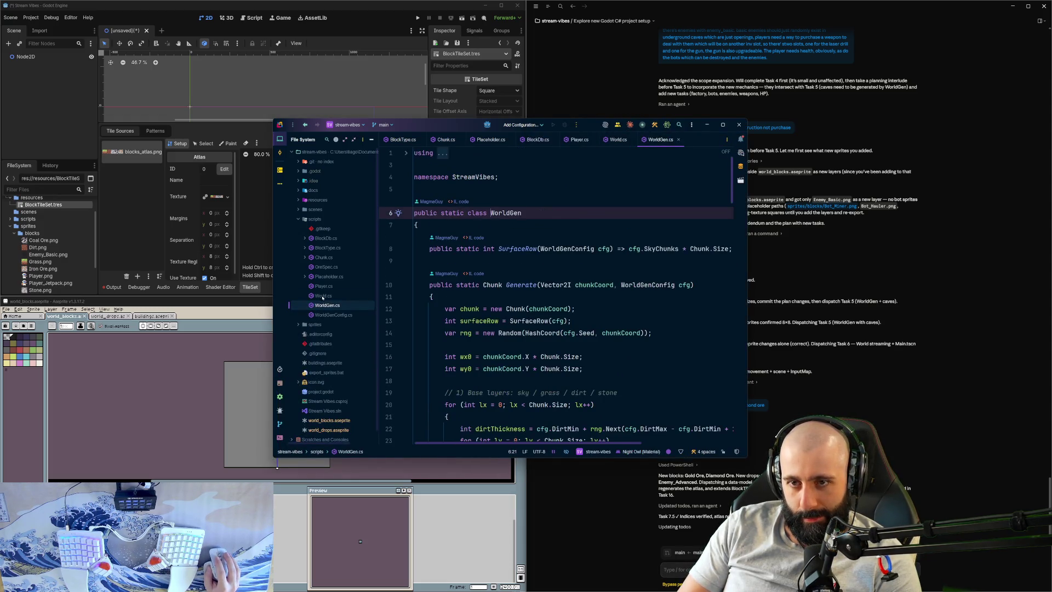
{"action": "left_click", "coordinate": [323, 296]}
{"action": "key", "text": "alt+Tab"}
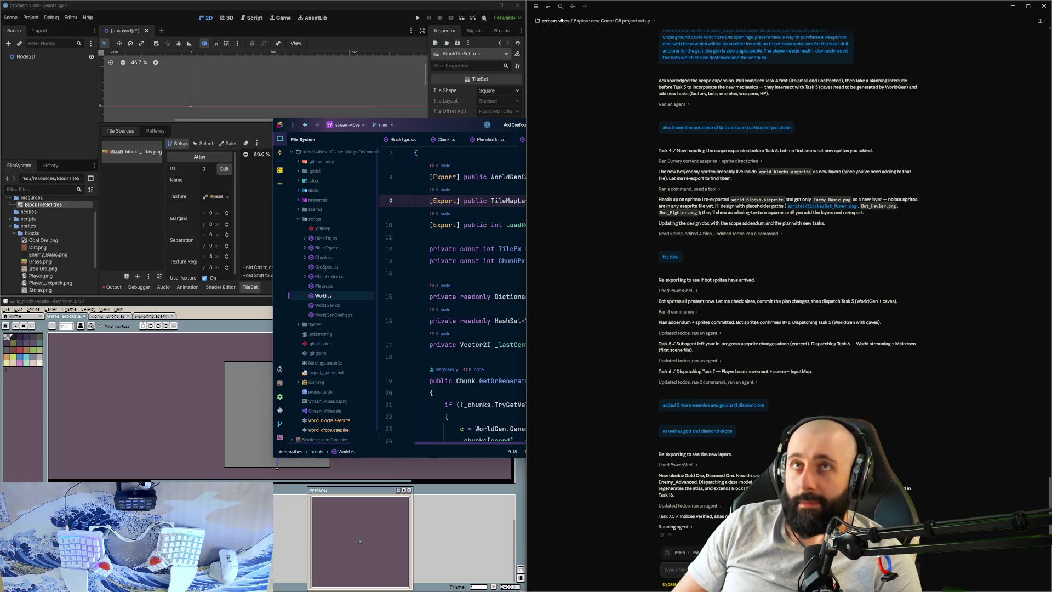
Step: Bring Rider back, reopen WorldGen.cs full-screen, and scroll to its Generate method
{"action": "left_click", "coordinate": [470, 381]}
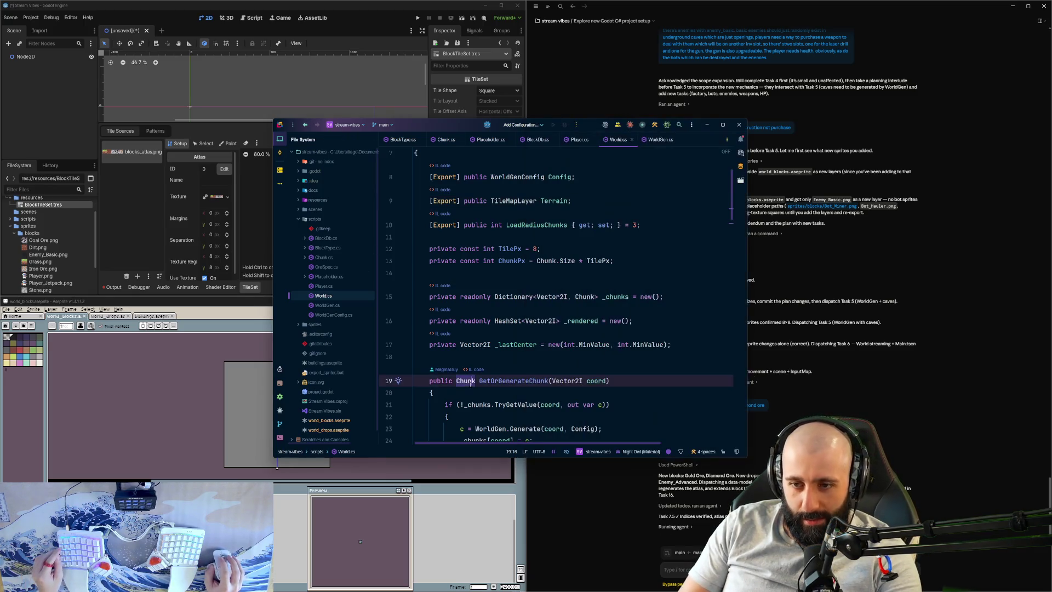
{"action": "scroll", "coordinate": [597, 310], "scroll_direction": "up", "scroll_amount": 1}
{"action": "scroll", "coordinate": [597, 310], "scroll_direction": "up", "scroll_amount": 2}
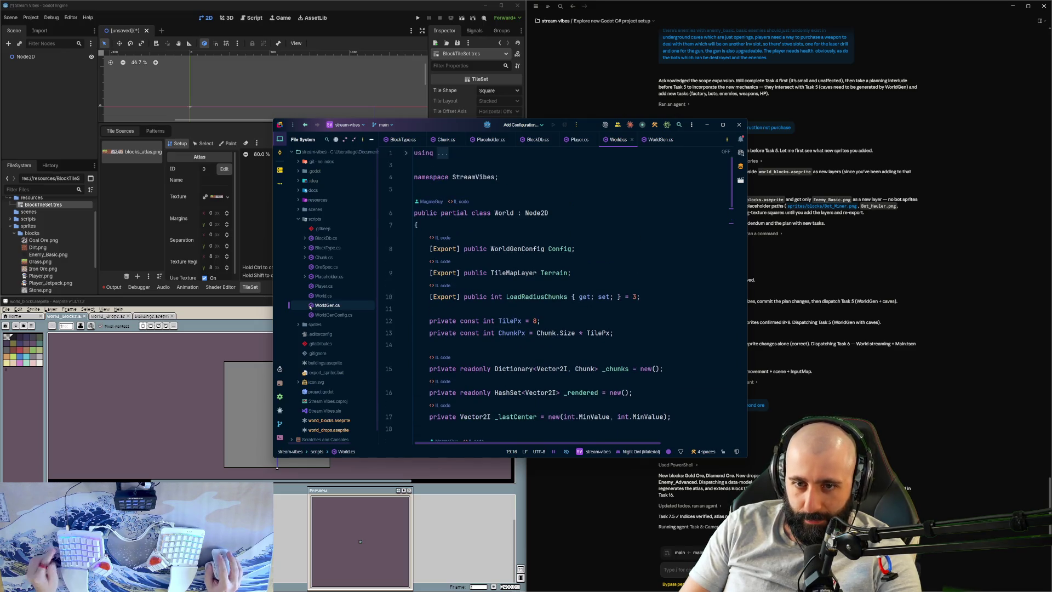
{"action": "double_click", "coordinate": [327, 305]}
{"action": "scroll", "coordinate": [502, 306], "scroll_direction": "down", "scroll_amount": 1}
{"action": "scroll", "coordinate": [502, 306], "scroll_direction": "down", "scroll_amount": 3}
{"action": "scroll", "coordinate": [570, 290], "scroll_direction": "up", "scroll_amount": 2}
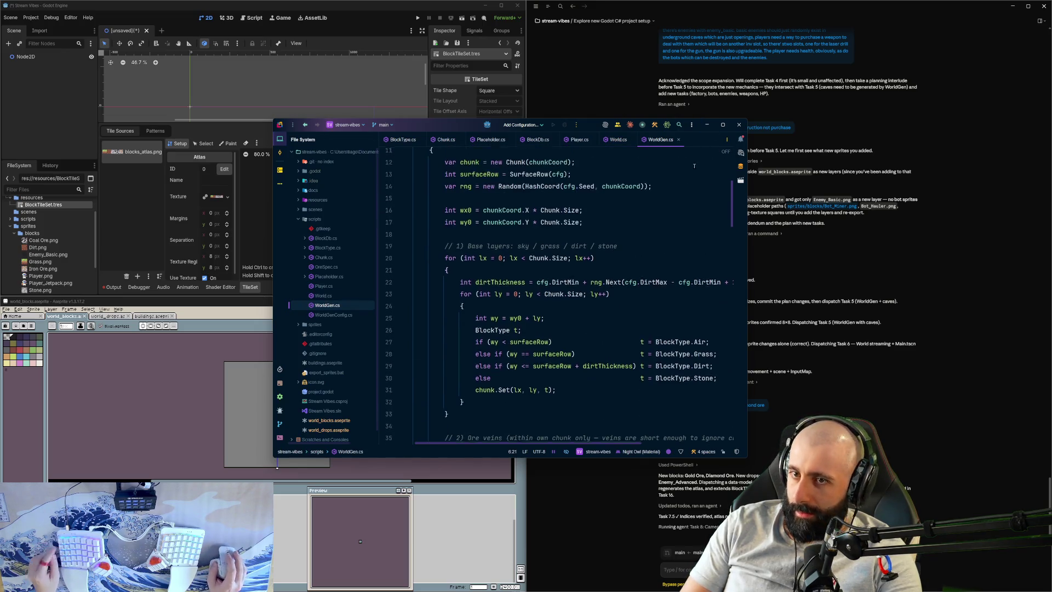
{"action": "left_click", "coordinate": [722, 125]}
{"action": "scroll", "coordinate": [214, 215], "scroll_direction": "up", "scroll_amount": 3}
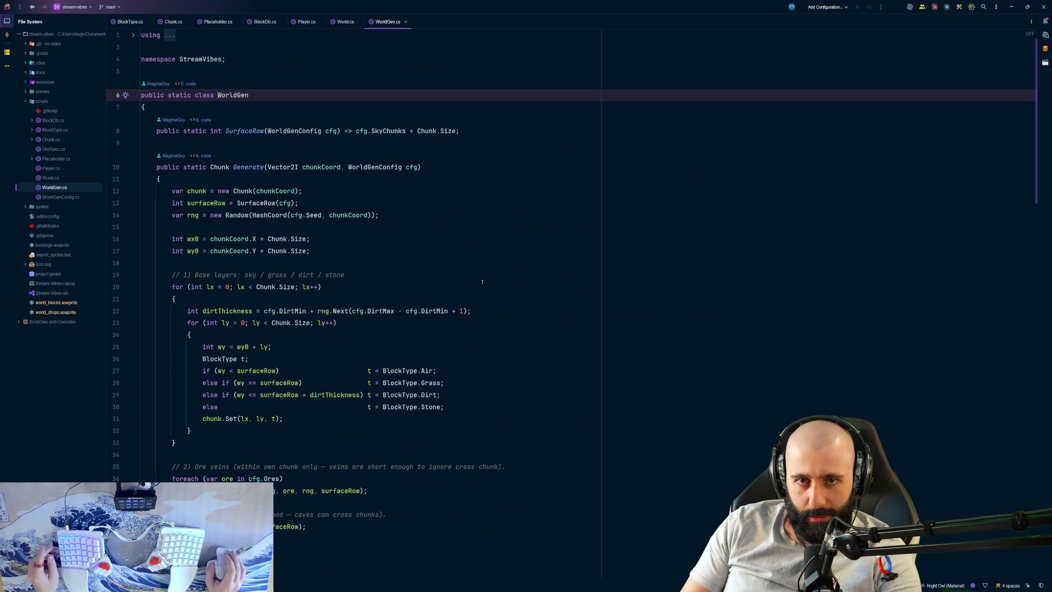
Step: Trace the rng, cfg and SurfaceRow usages in WorldGen.cs, then open WorldGenConfig.cs
{"action": "left_click", "coordinate": [214, 214]}
{"action": "key", "text": "Up"}
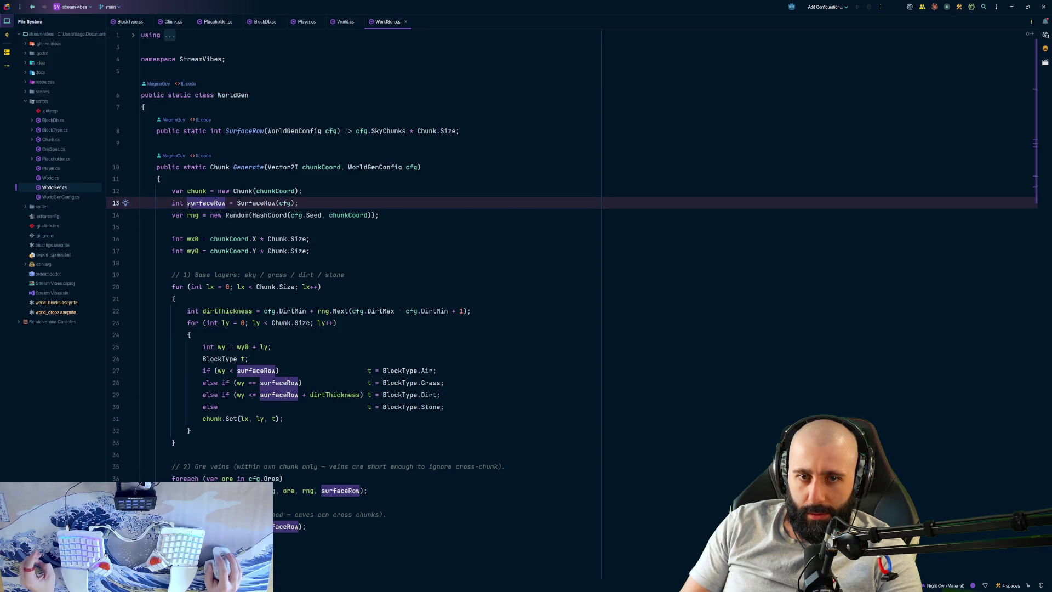
{"action": "left_click", "coordinate": [189, 215]}
{"action": "key", "text": "Escape"}
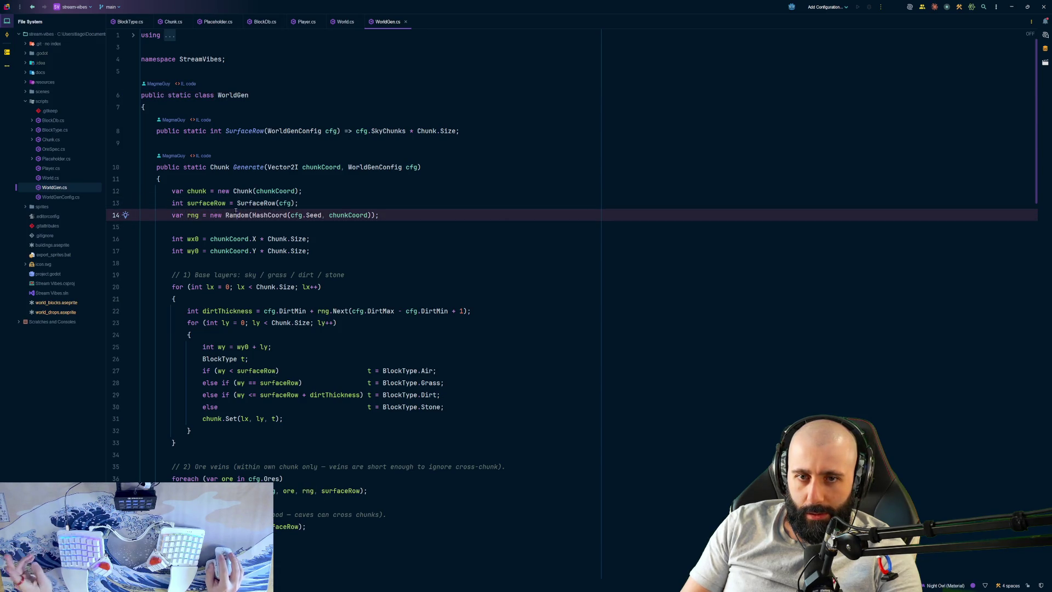
{"action": "left_click", "coordinate": [296, 215]}
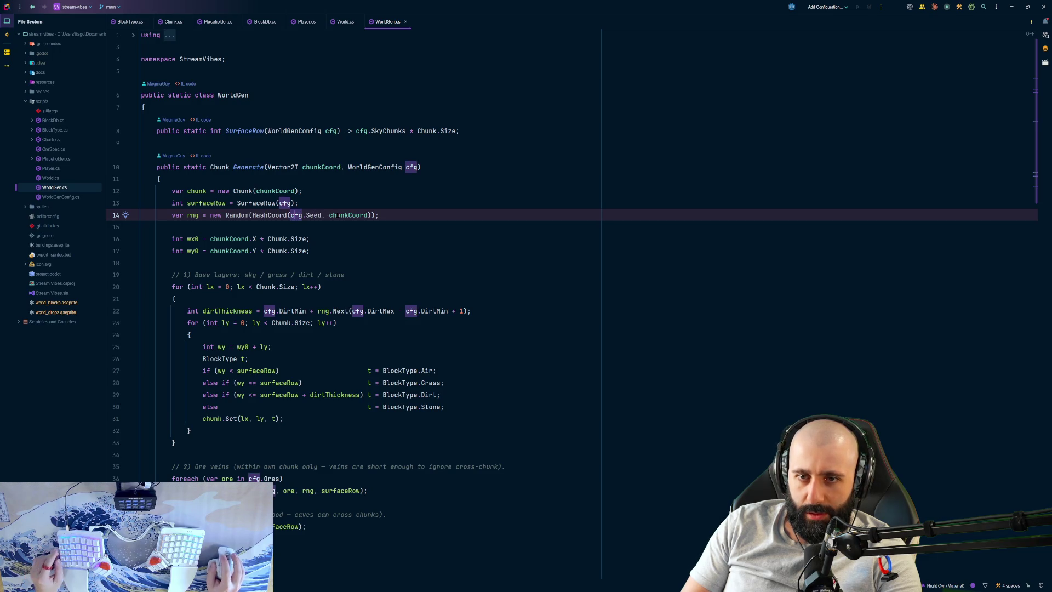
{"action": "left_click", "coordinate": [361, 167]}
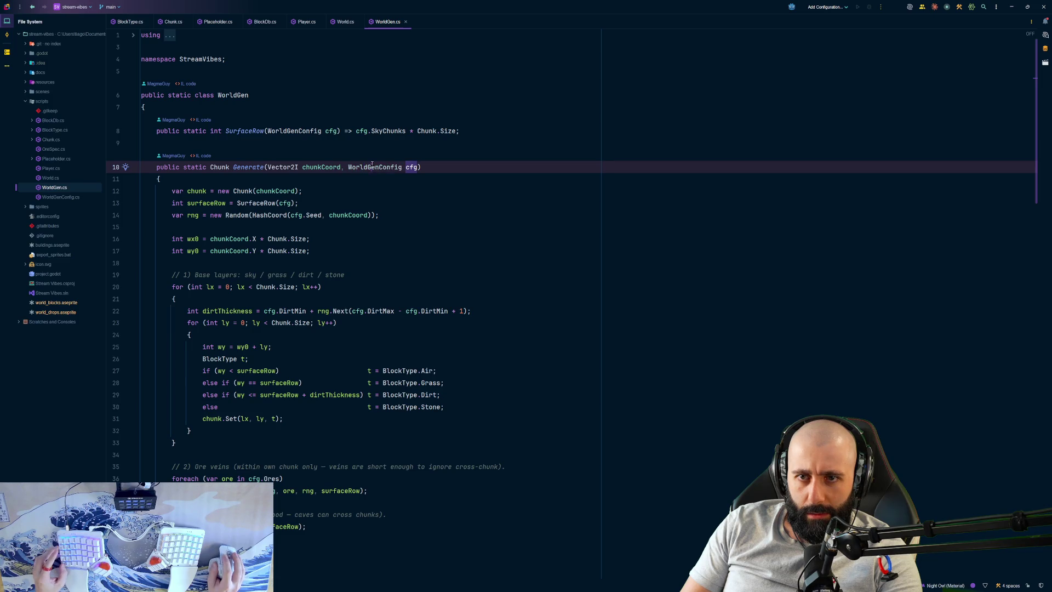
{"action": "left_click", "coordinate": [287, 130]}
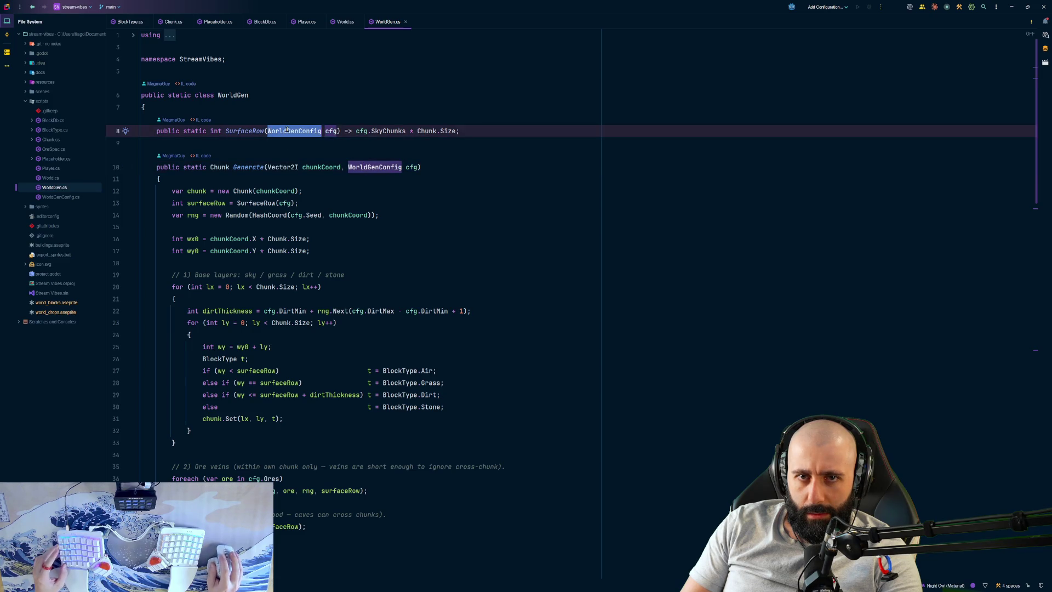
{"action": "double_click", "coordinate": [60, 197]}
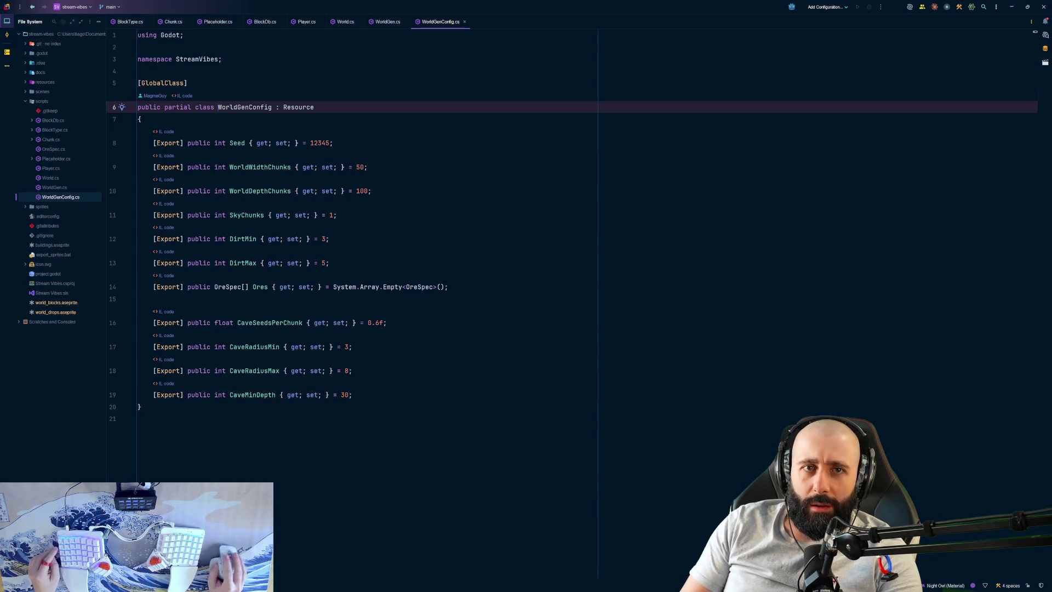
Step: Check the SurfaceRow line in WorldGen.cs, then look at the WorldWidthChunks and Seed settings
{"action": "left_click", "coordinate": [50, 187]}
{"action": "double_click", "coordinate": [49, 187]}
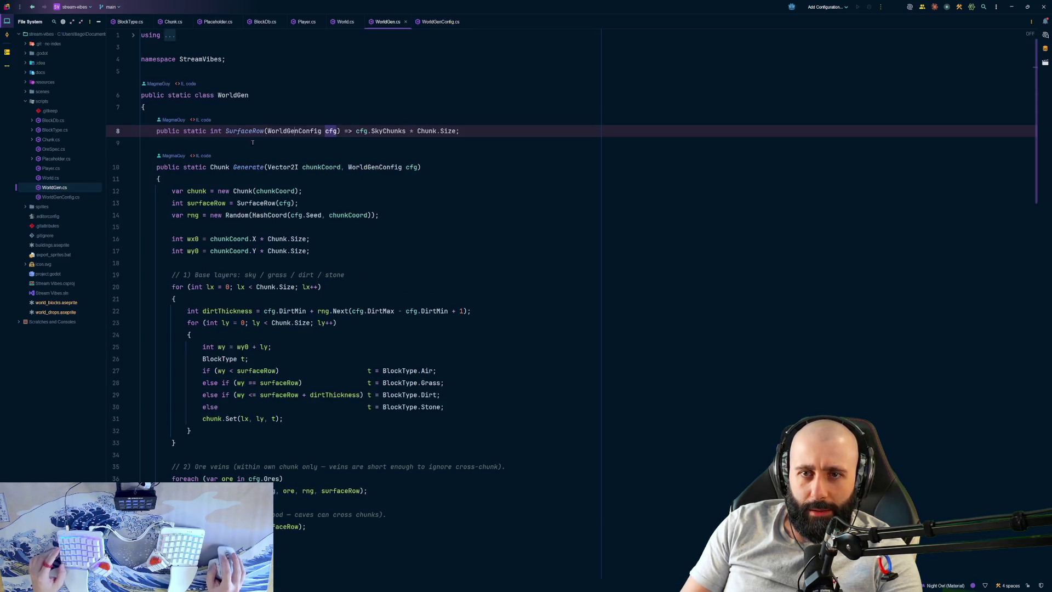
{"action": "triple_click", "coordinate": [279, 132]}
{"action": "left_click", "coordinate": [279, 132], "text": "ctrl"}
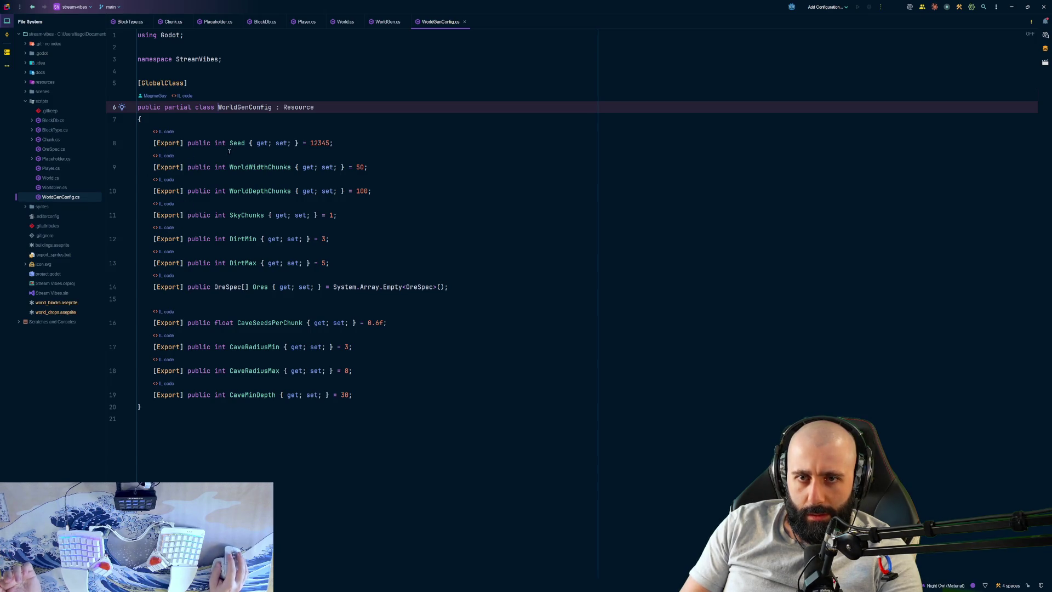
{"action": "left_click_drag", "start_coordinate": [230, 166], "coordinate": [302, 166]}
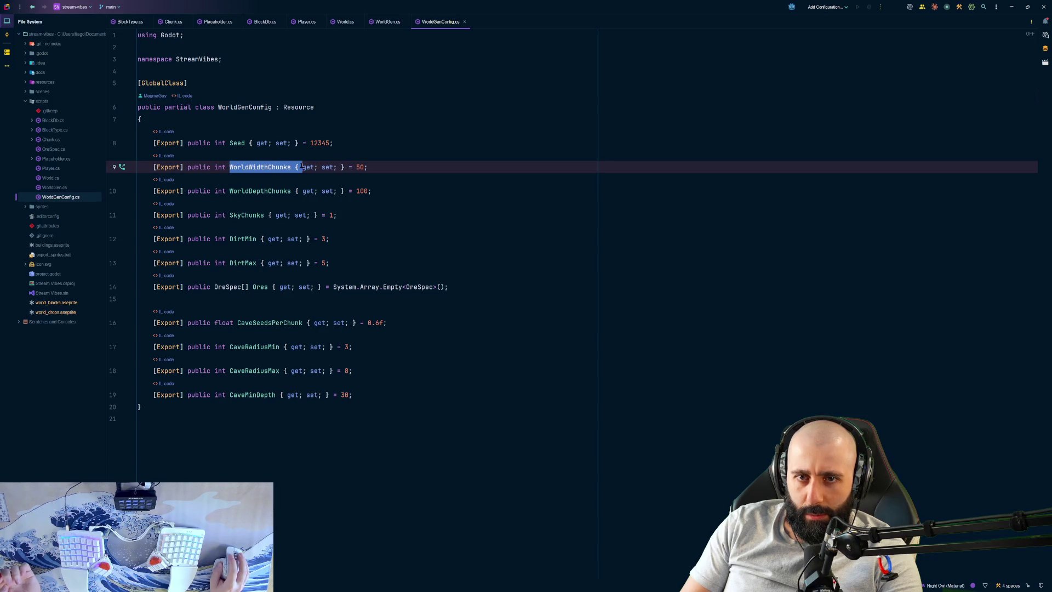
{"action": "left_click", "coordinate": [253, 138]}
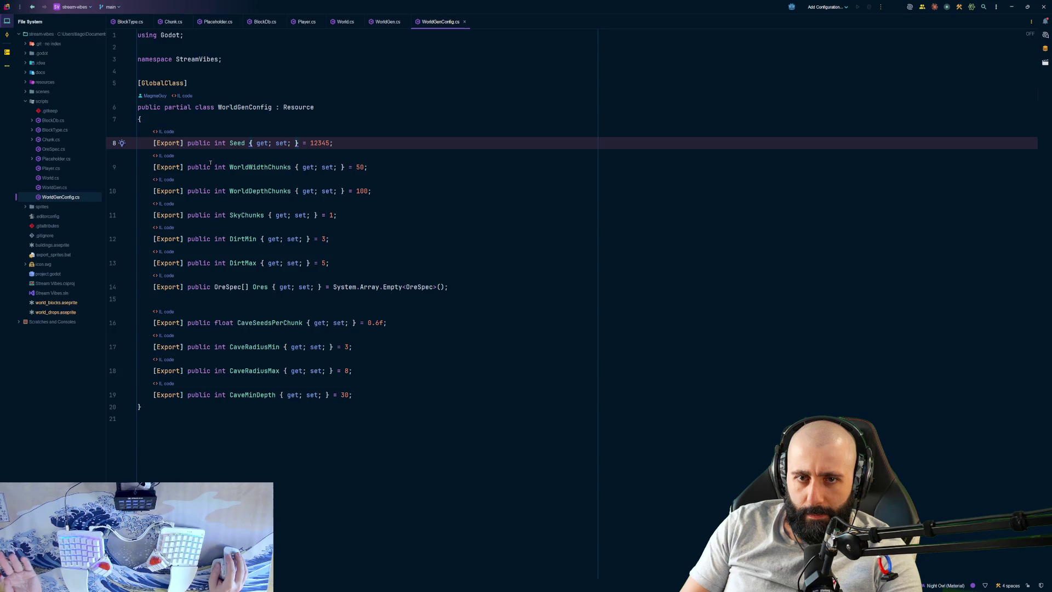
Step: Review the SkyChunks, dirt, ore and cave radius settings before returning to WorldGen.cs
{"action": "left_click", "coordinate": [244, 216]}
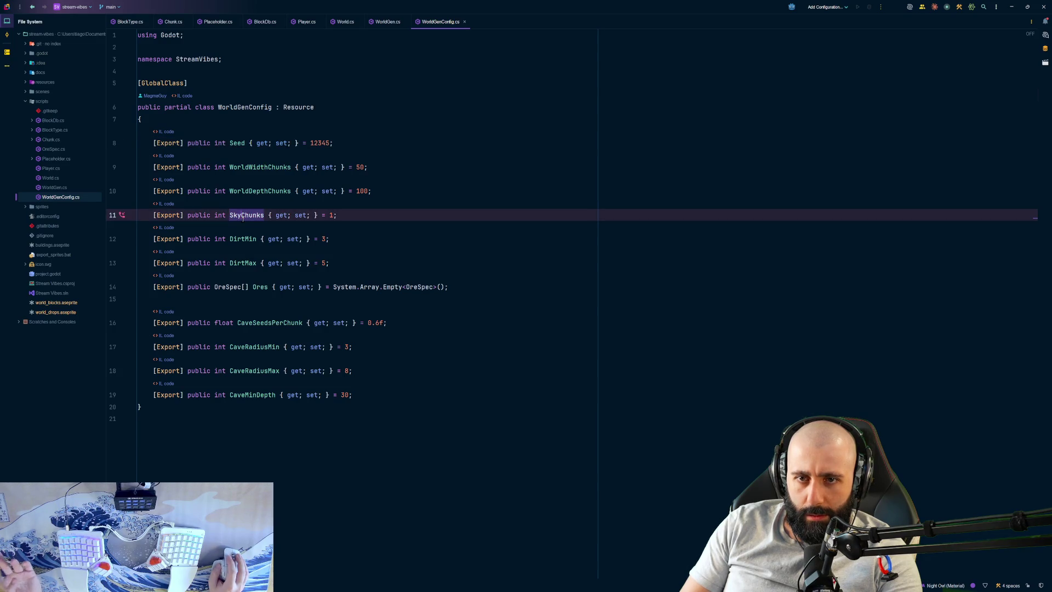
{"action": "left_click", "coordinate": [244, 241]}
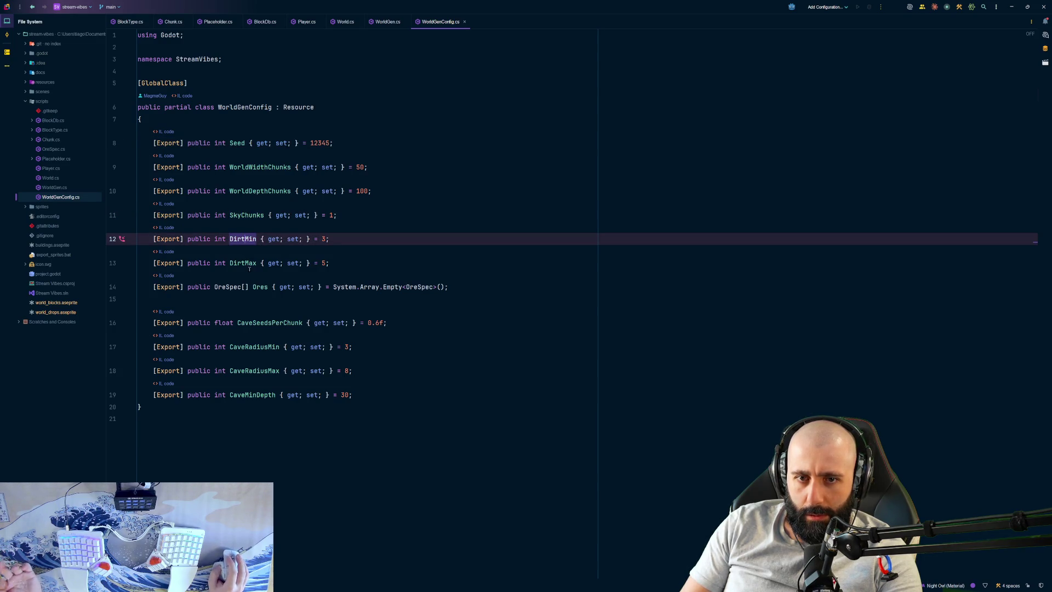
{"action": "left_click", "coordinate": [255, 287]}
{"action": "left_click", "coordinate": [244, 264]}
{"action": "left_click", "coordinate": [254, 287]}
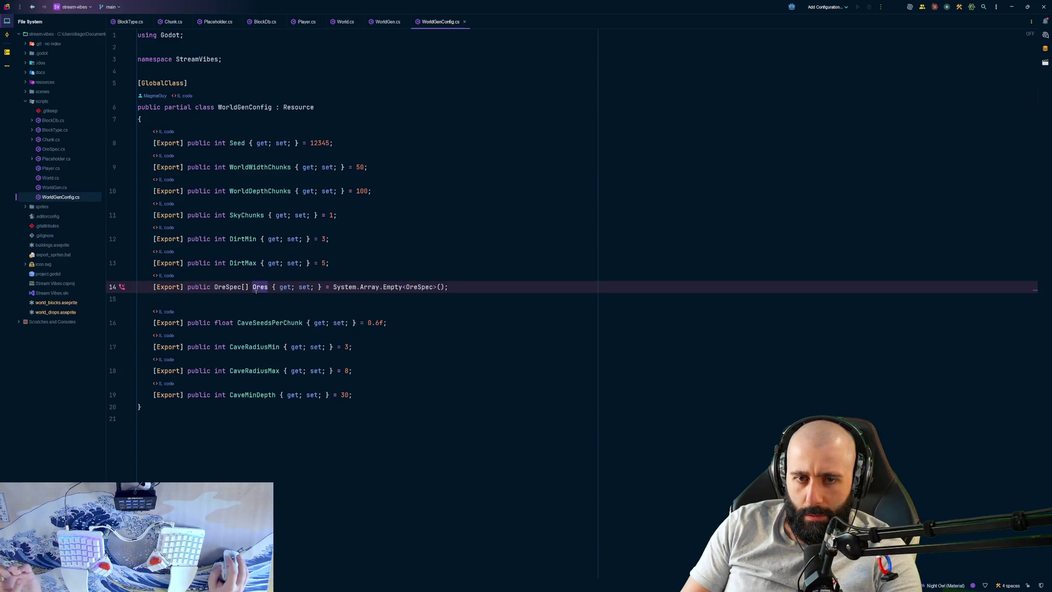
{"action": "left_click", "coordinate": [267, 322]}
{"action": "left_click", "coordinate": [263, 342]}
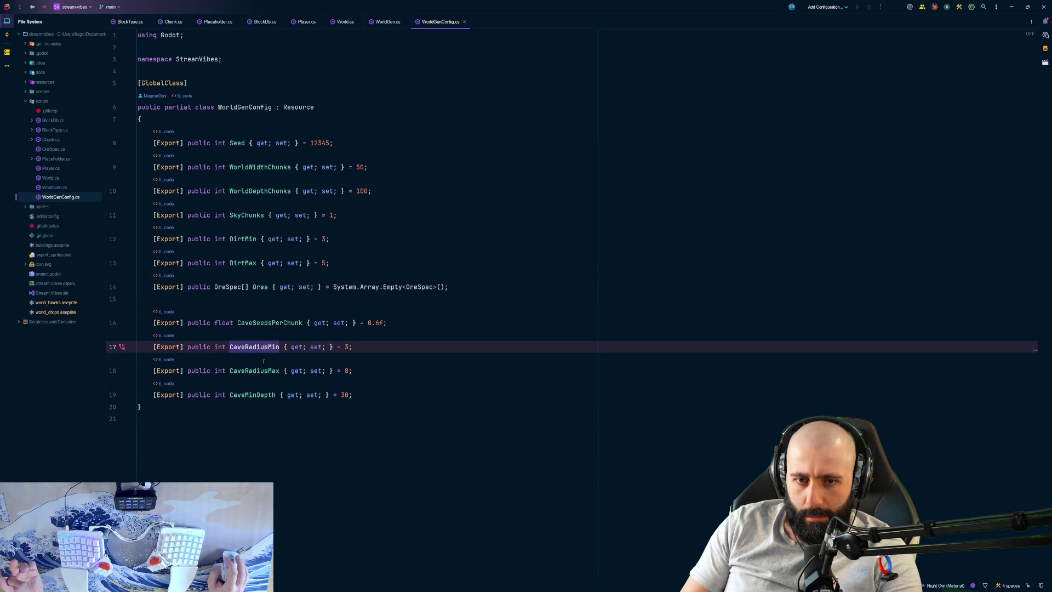
{"action": "left_click", "coordinate": [261, 369]}
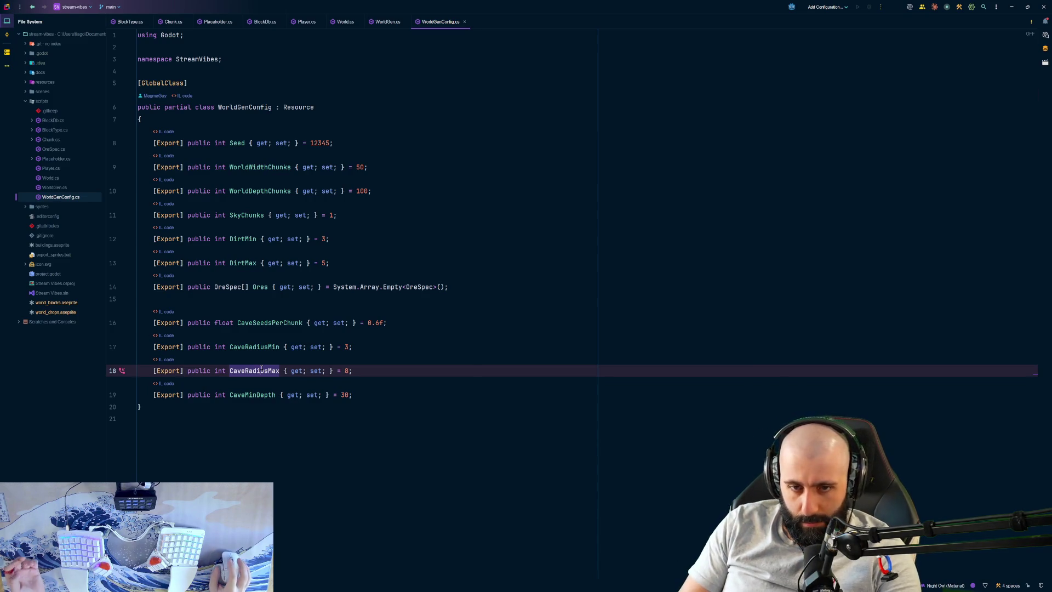
{"action": "key", "text": "ctrl+Tab"}
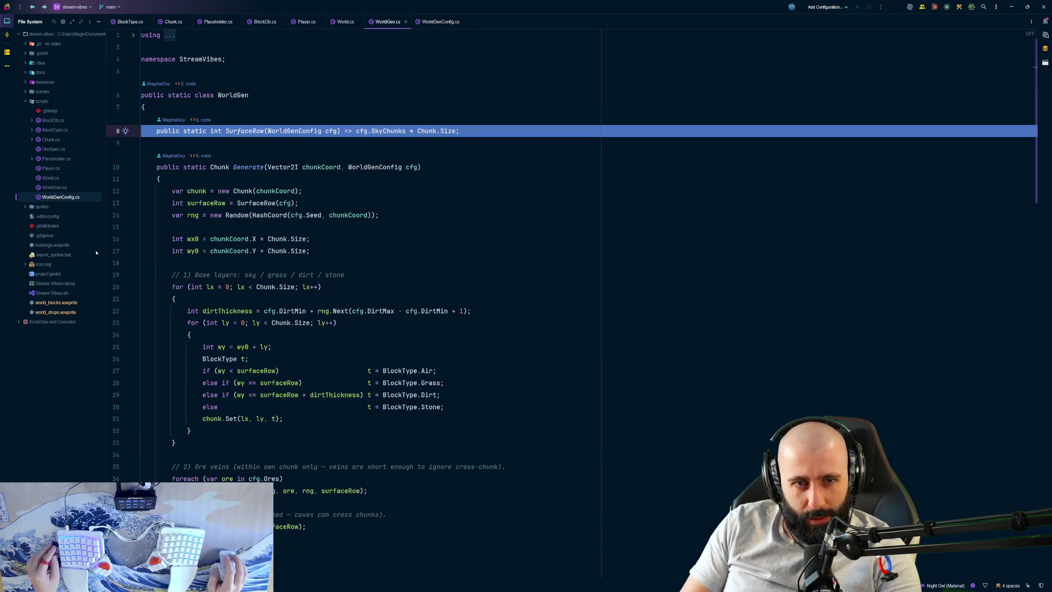
Step: Read down through the ore-vein and cave-carving code in WorldGen.cs
{"action": "scroll", "coordinate": [268, 250], "scroll_direction": "down", "scroll_amount": 1}
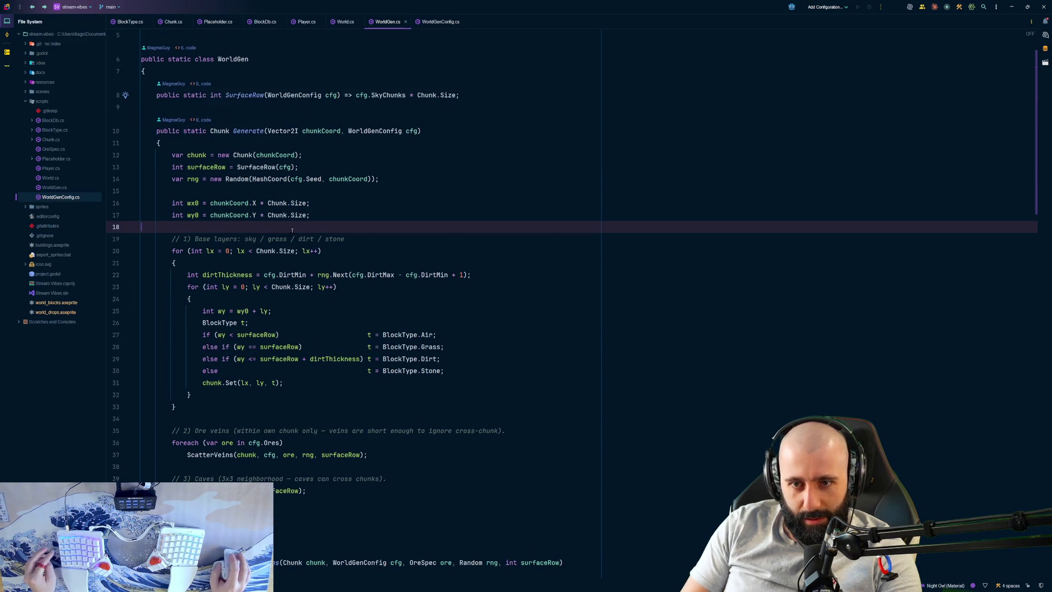
{"action": "left_click", "coordinate": [285, 230]}
{"action": "scroll", "coordinate": [284, 234], "scroll_direction": "down", "scroll_amount": 9}
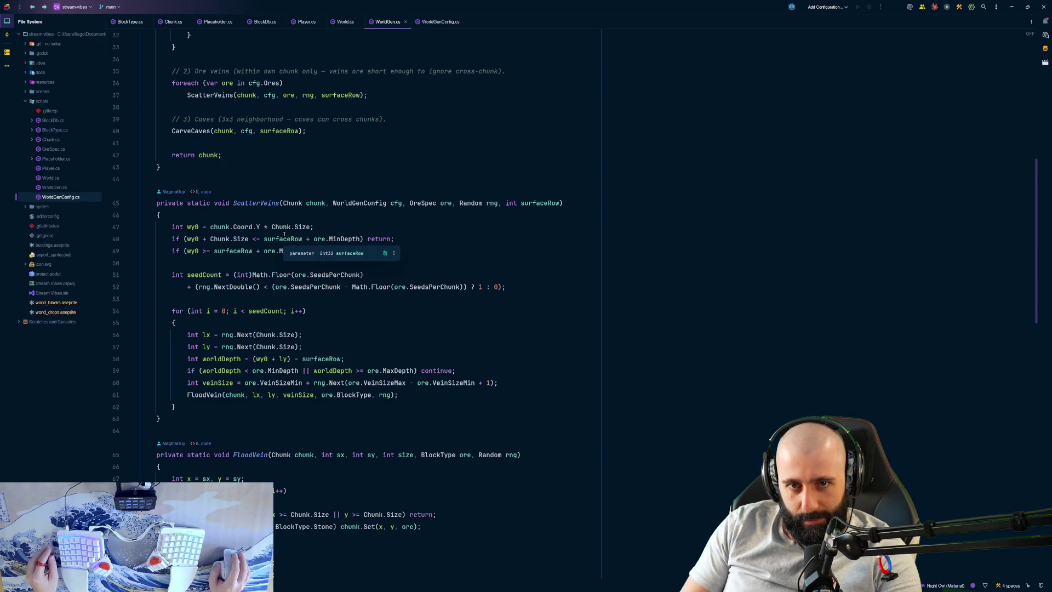
{"action": "scroll", "coordinate": [284, 234], "scroll_direction": "down", "scroll_amount": 1}
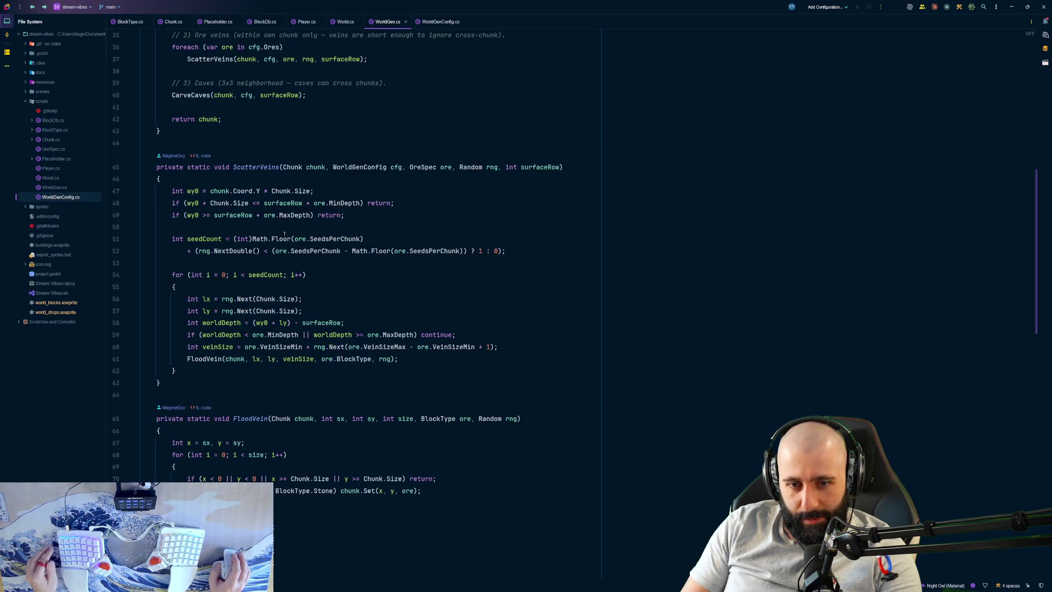
{"action": "scroll", "coordinate": [285, 234], "scroll_direction": "down", "scroll_amount": 9}
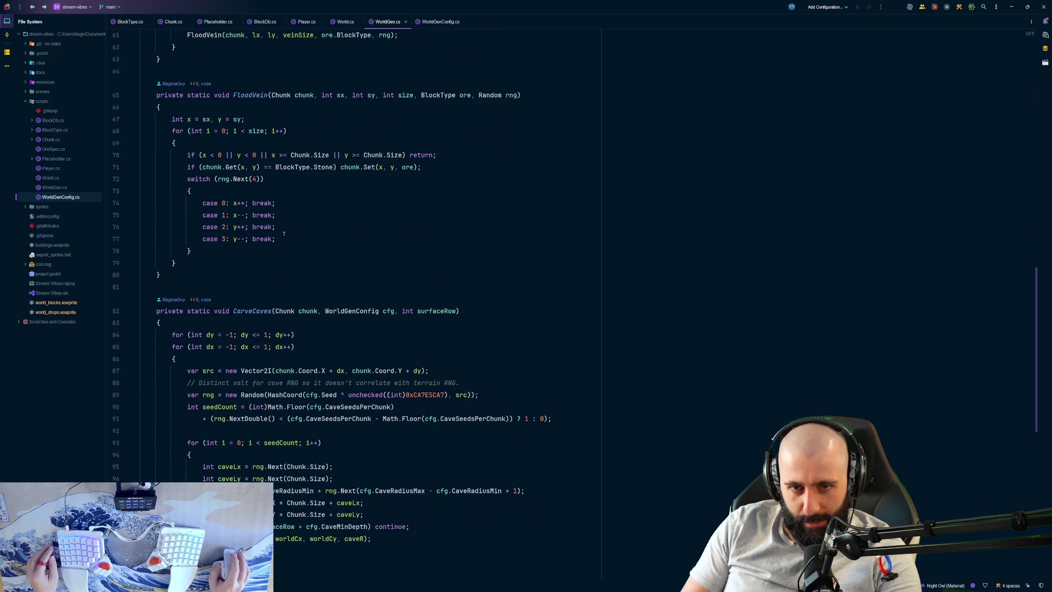
{"action": "scroll", "coordinate": [283, 235], "scroll_direction": "down", "scroll_amount": 2}
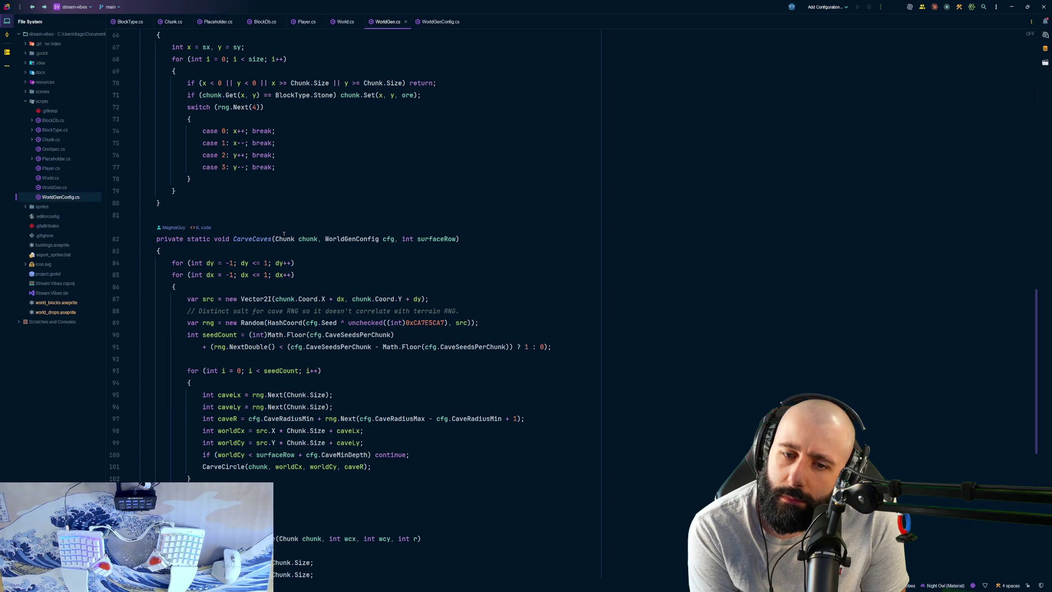
{"action": "scroll", "coordinate": [274, 236], "scroll_direction": "down", "scroll_amount": 3}
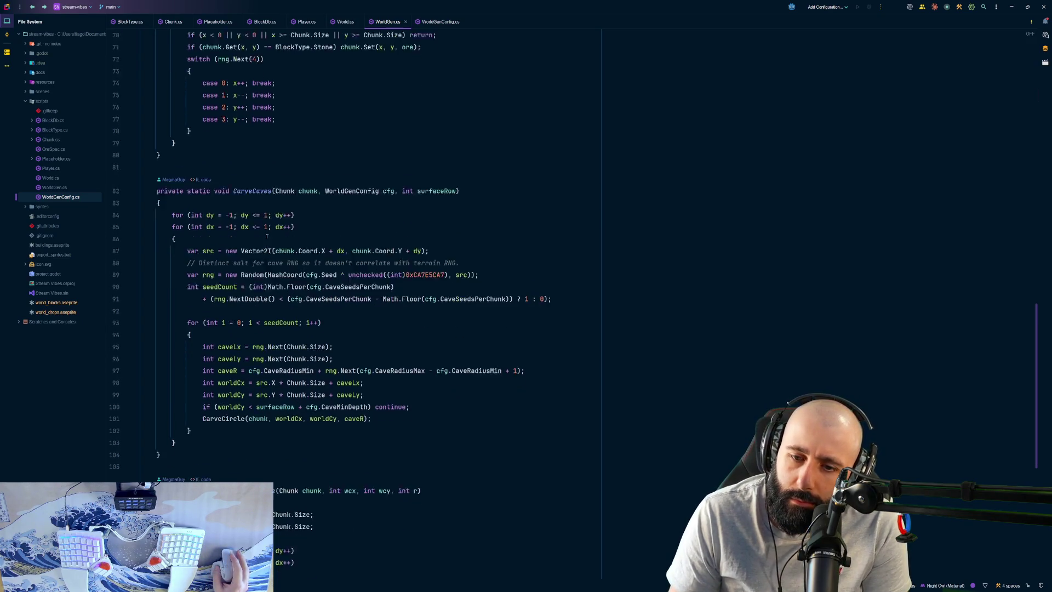
{"action": "scroll", "coordinate": [266, 238], "scroll_direction": "down", "scroll_amount": 2}
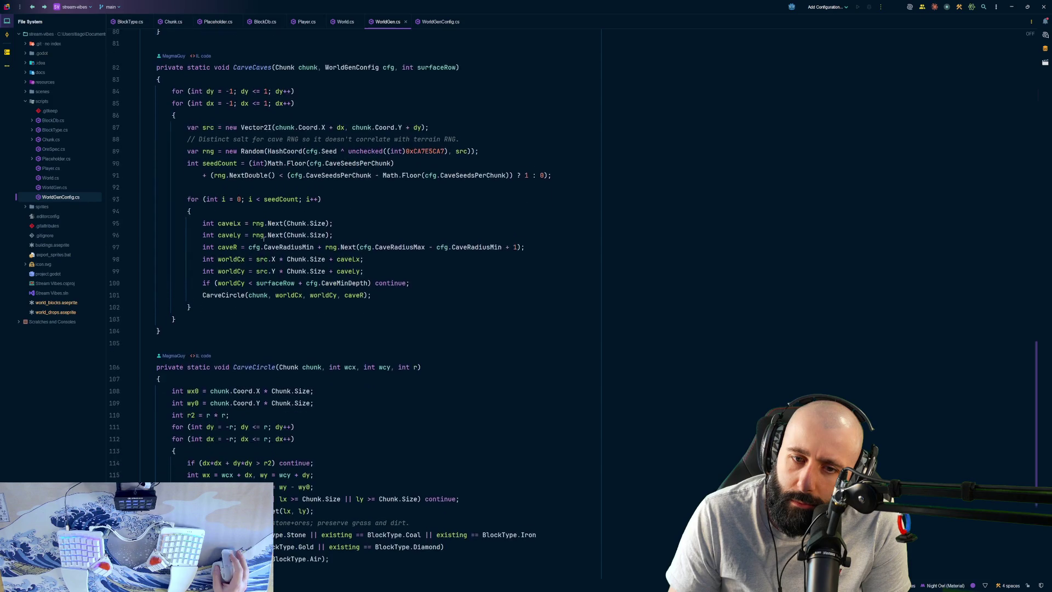
Step: Jump from the CarveCircle call to its declaration, then open the file's inspection status widget
{"action": "left_click", "coordinate": [237, 288]}
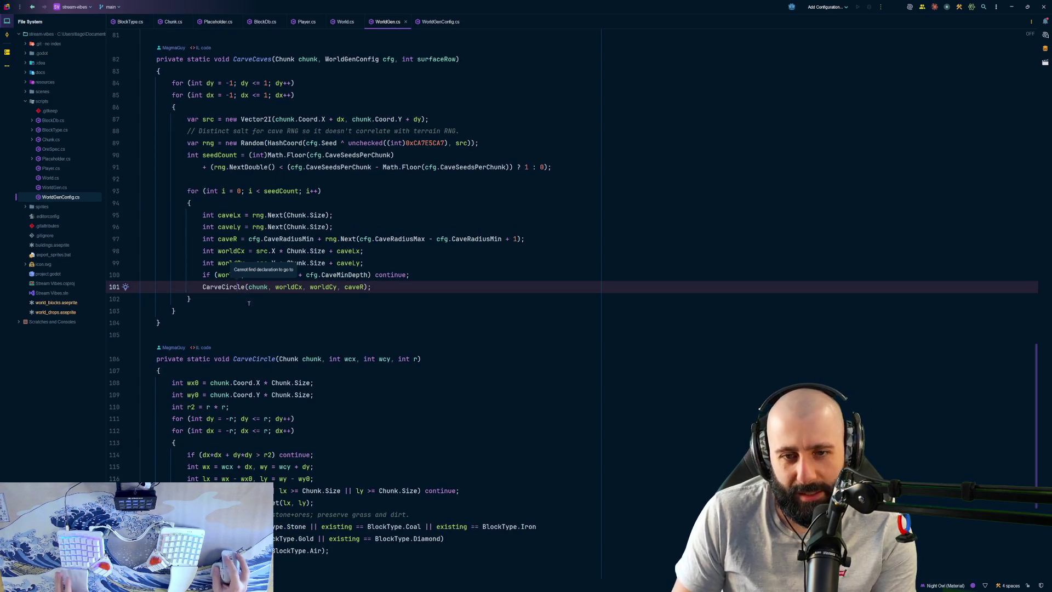
{"action": "key", "text": "ctrl+b"}
{"action": "key", "text": "ctrl+b"}
{"action": "key", "text": "ctrl+b"}
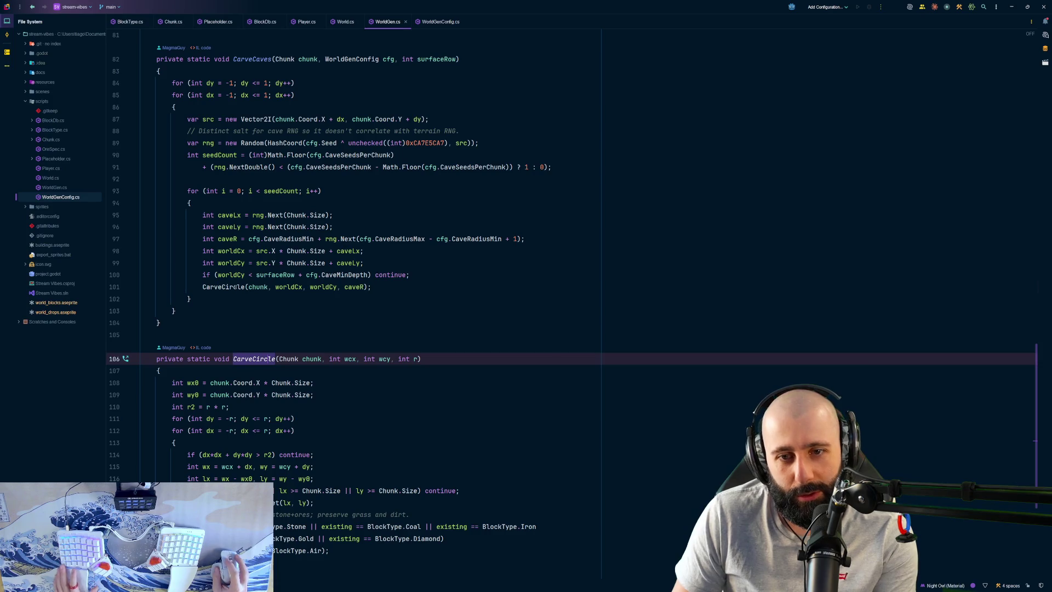
{"action": "scroll", "coordinate": [251, 307], "scroll_direction": "down", "scroll_amount": 1}
{"action": "scroll", "coordinate": [251, 307], "scroll_direction": "down", "scroll_amount": 2}
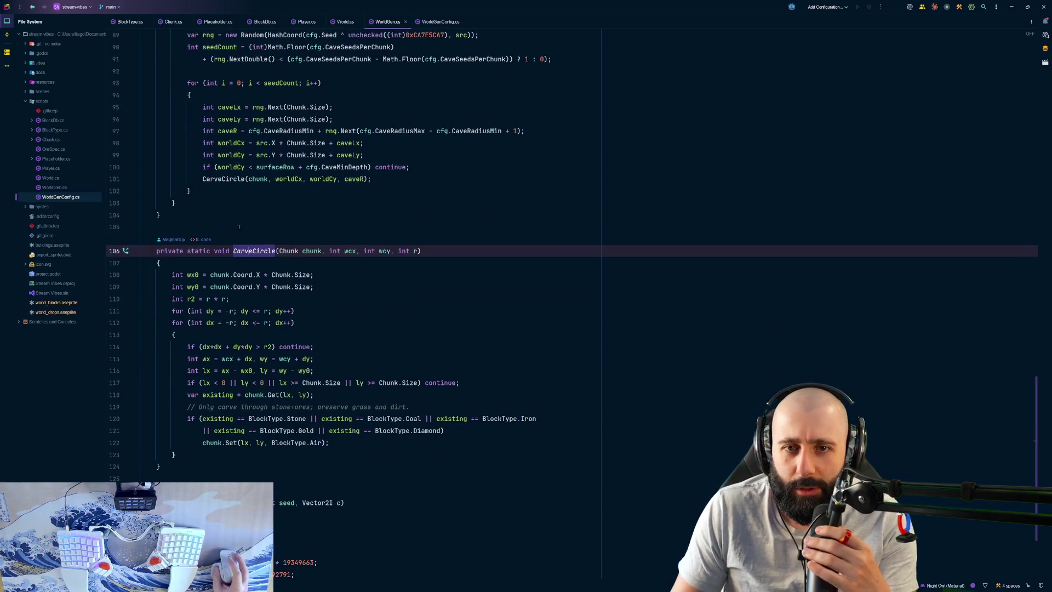
{"action": "key", "text": "Up"}
{"action": "key", "text": "Up"}
{"action": "key", "text": "Up"}
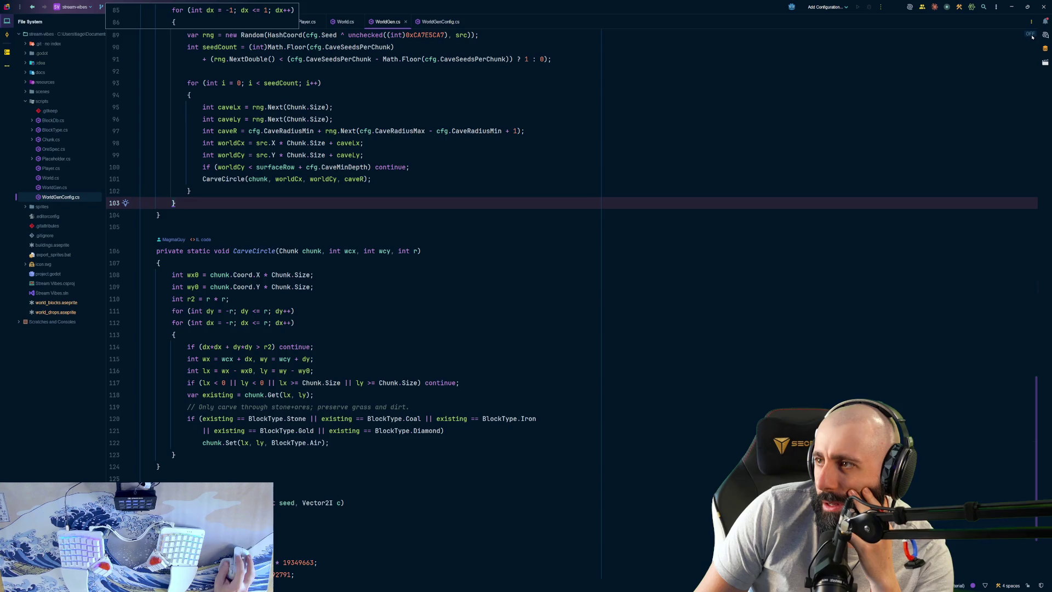
{"action": "left_click", "coordinate": [1030, 33]}
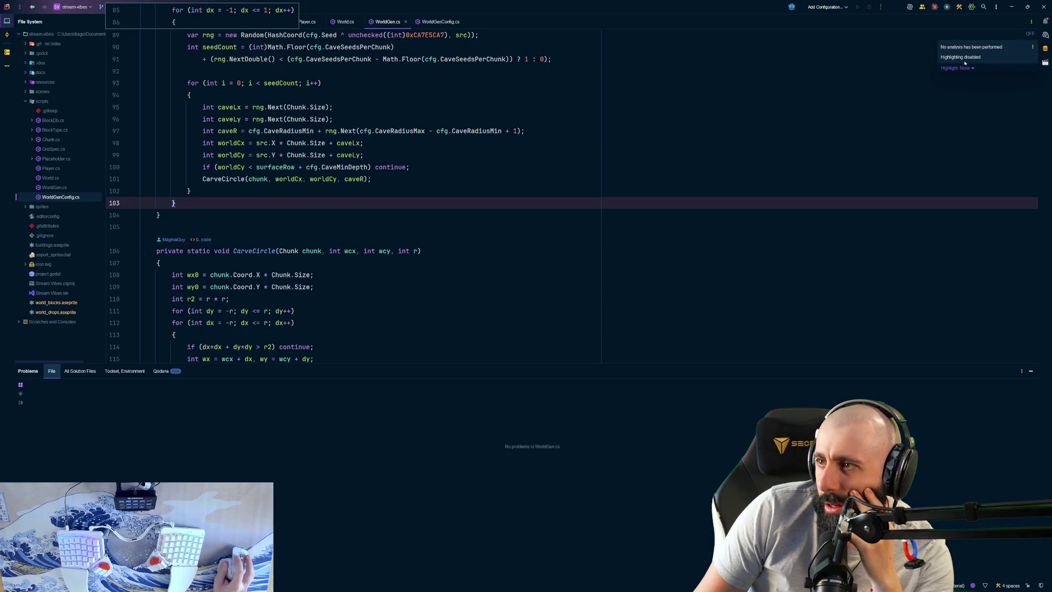
Step: Set problem highlighting to All Problems and browse the Problems window, including the Qodana section
{"action": "left_click", "coordinate": [956, 68]}
{"action": "left_click", "coordinate": [954, 99]}
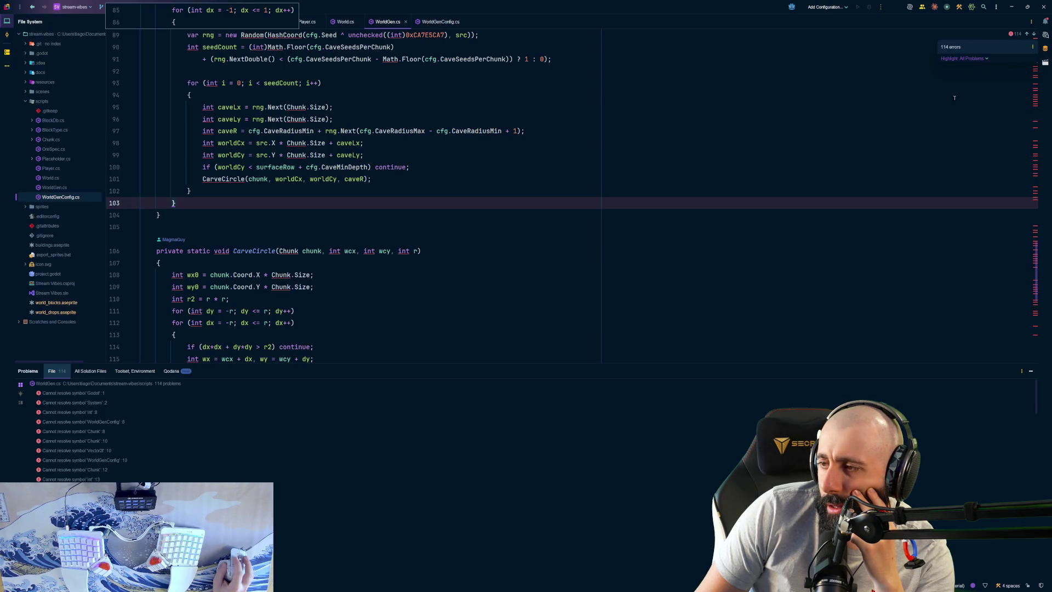
{"action": "left_click", "coordinate": [223, 179], "text": "ctrl"}
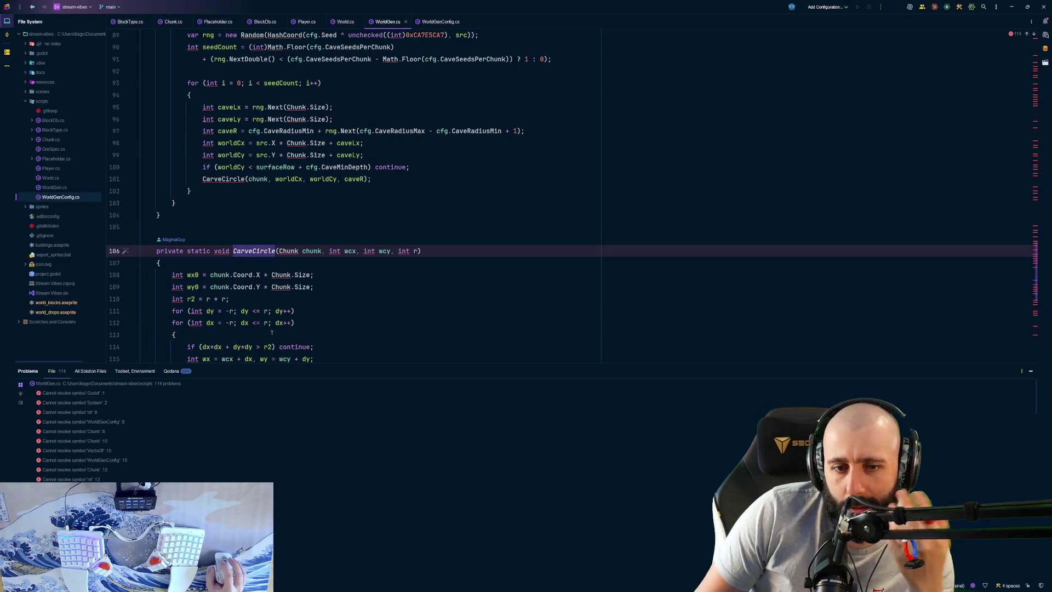
{"action": "left_click", "coordinate": [181, 373]}
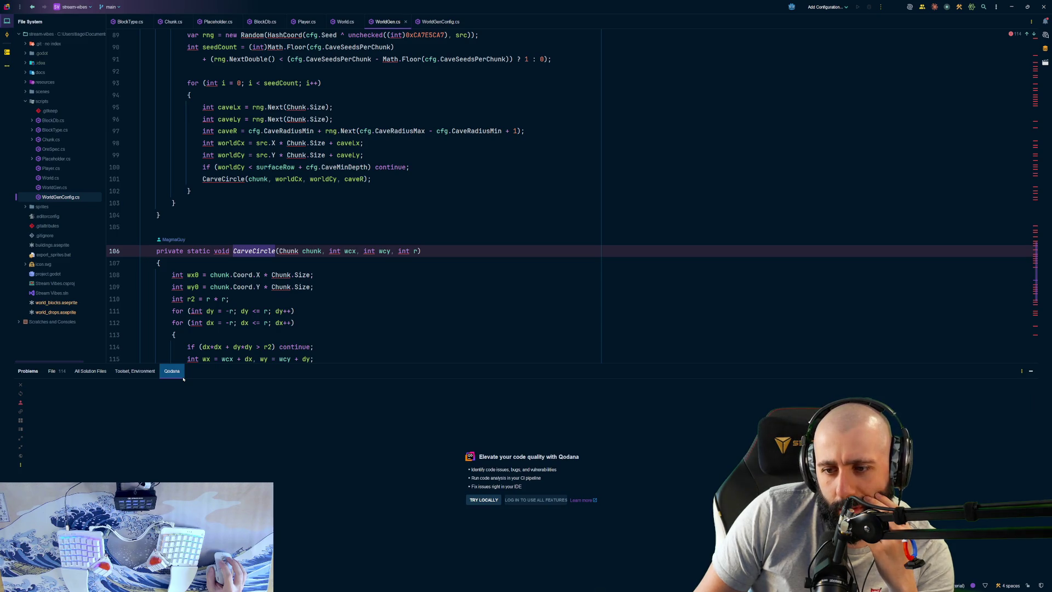
{"action": "key", "text": "alt+Left"}
{"action": "key", "text": "alt+Left"}
{"action": "key", "text": "alt+Left"}
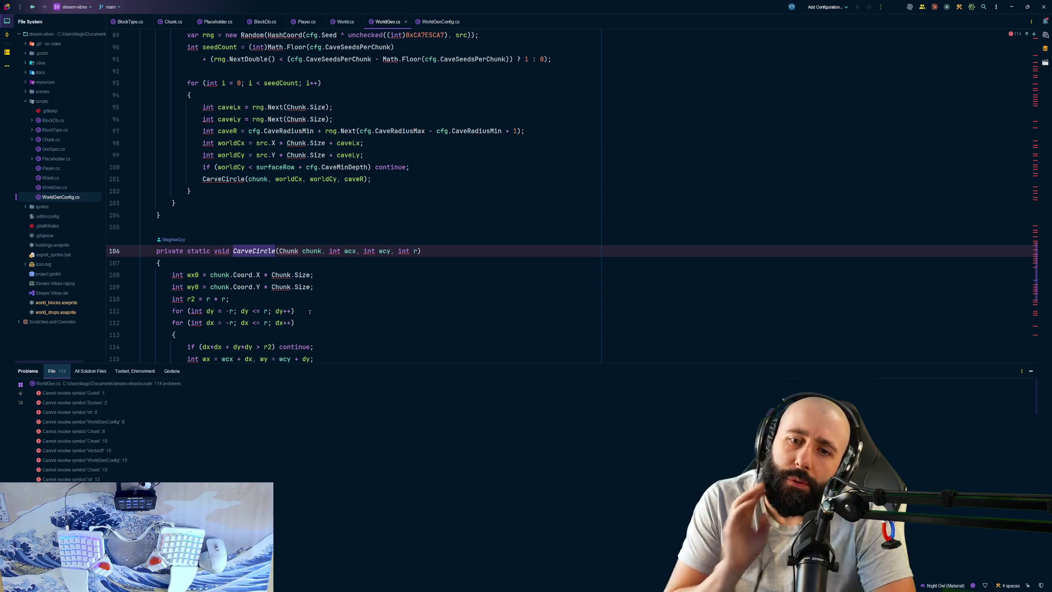
Step: Review the CarveCircle and HashCoord code, scroll back up, and select the scripts folder
{"action": "scroll", "coordinate": [309, 312], "scroll_direction": "down", "scroll_amount": 3}
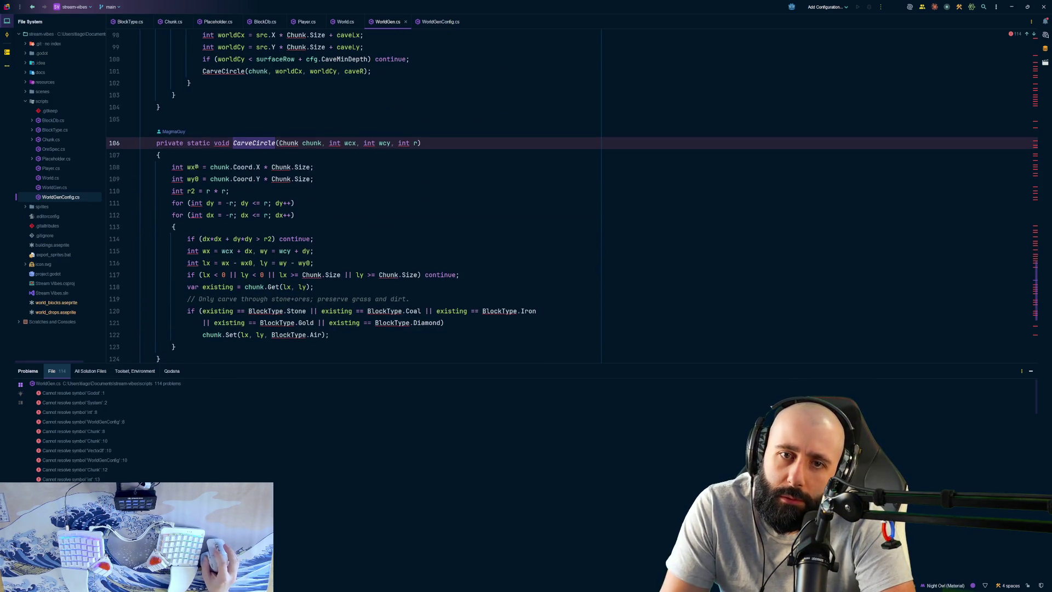
{"action": "left_click", "coordinate": [196, 167]}
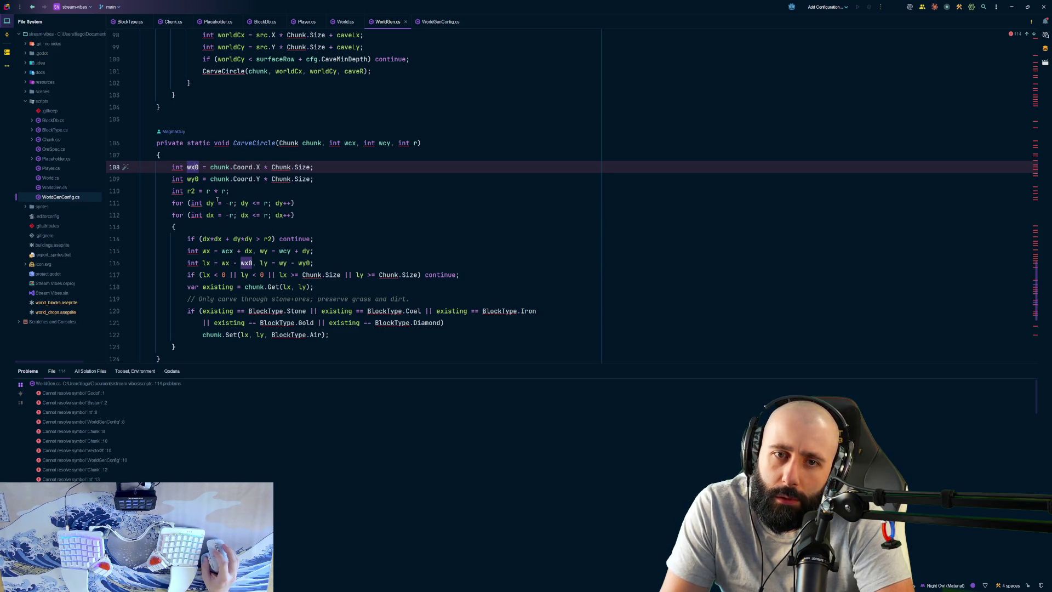
{"action": "key", "text": "Down"}
{"action": "key", "text": "Down"}
{"action": "scroll", "coordinate": [216, 250], "scroll_direction": "down", "scroll_amount": 1}
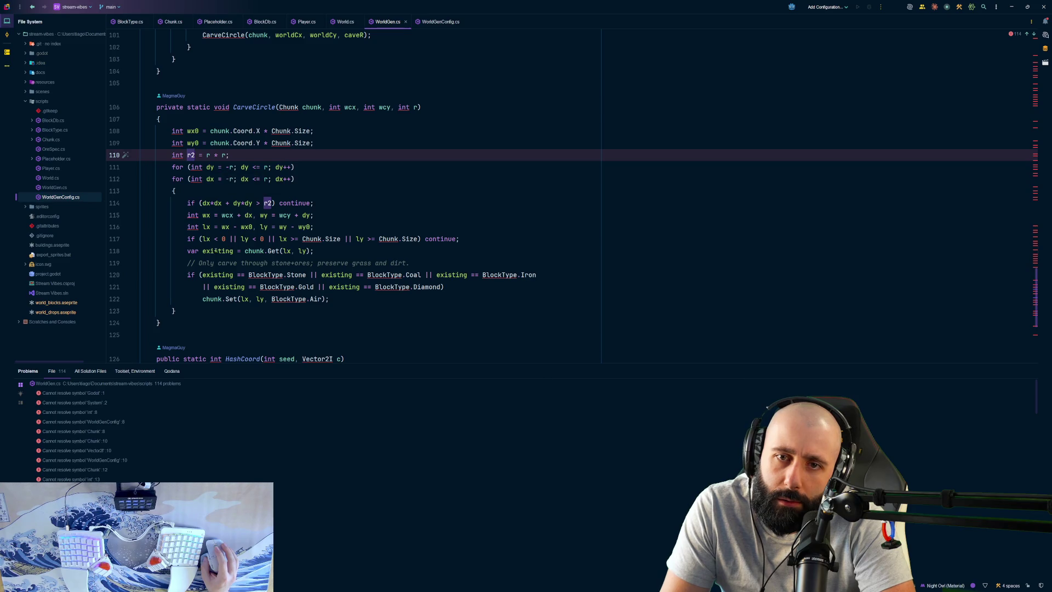
{"action": "mouse_move", "coordinate": [232, 275]}
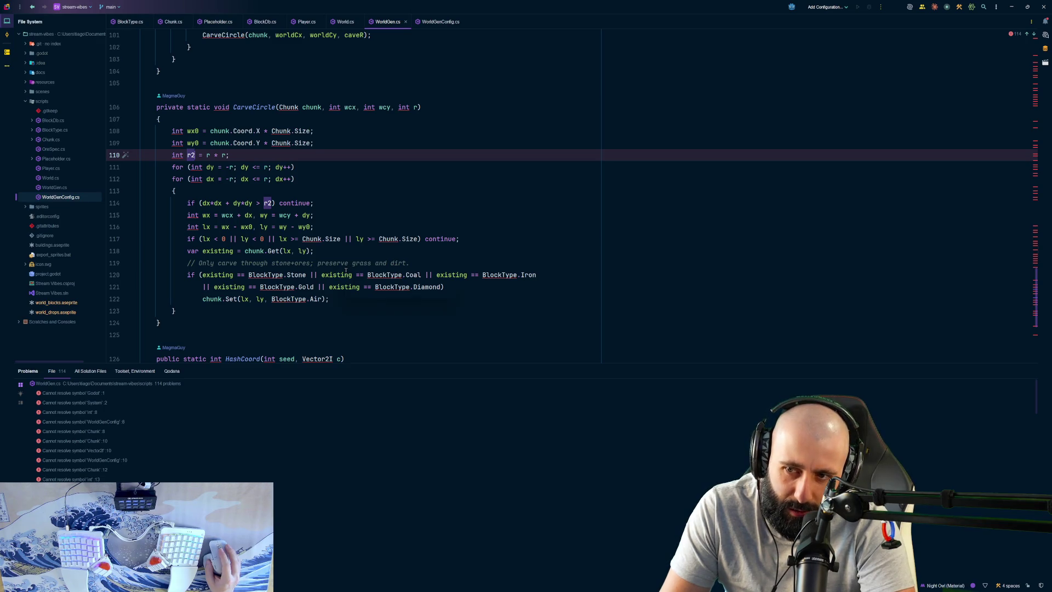
{"action": "scroll", "coordinate": [337, 285], "scroll_direction": "down", "scroll_amount": 3}
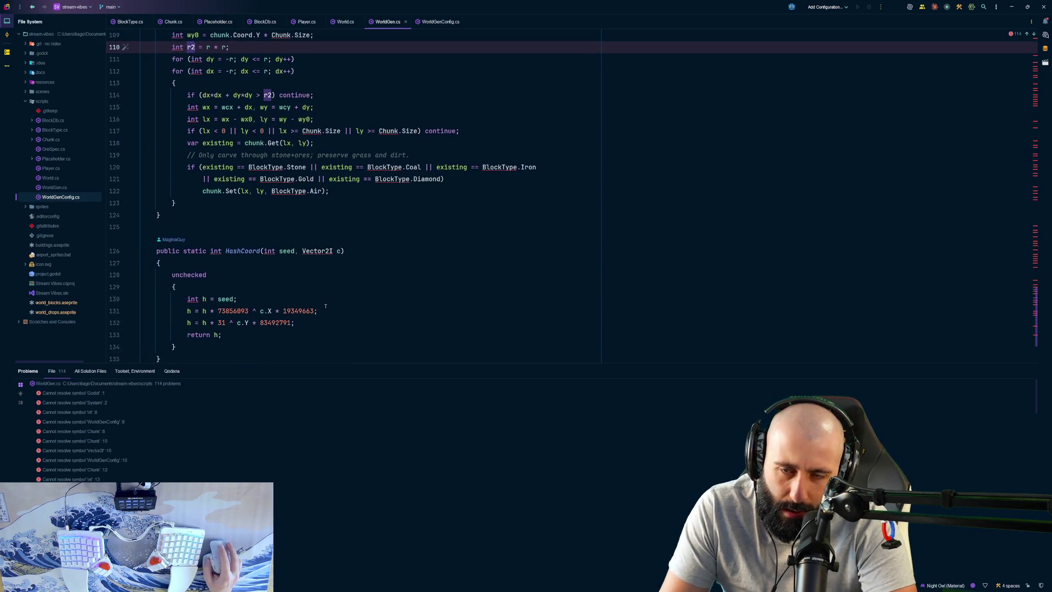
{"action": "scroll", "coordinate": [326, 306], "scroll_direction": "down", "scroll_amount": 2}
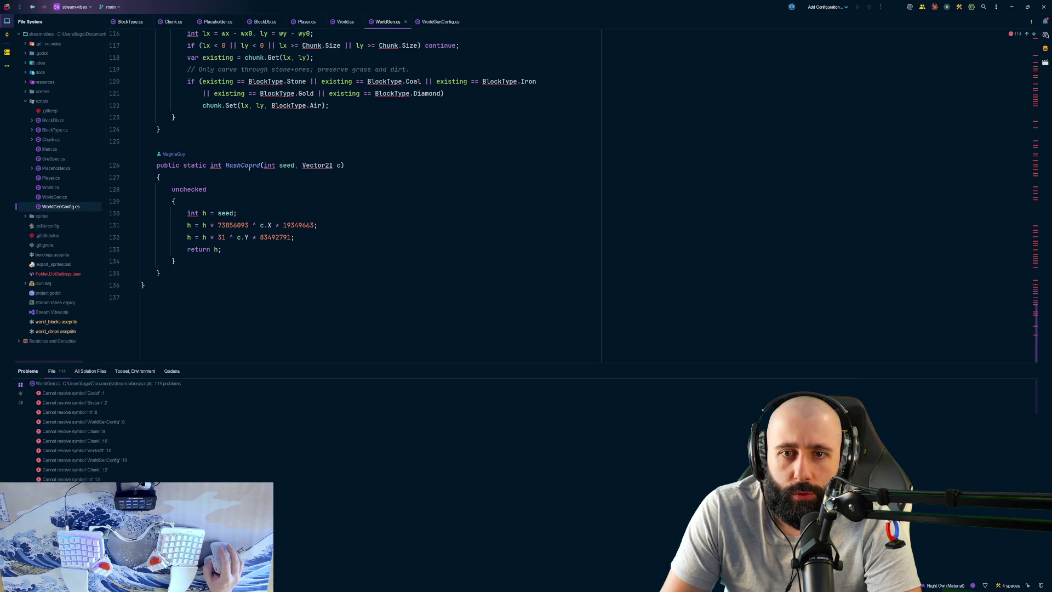
{"action": "scroll", "coordinate": [249, 169], "scroll_direction": "up", "scroll_amount": 15}
{"action": "scroll", "coordinate": [249, 169], "scroll_direction": "up", "scroll_amount": 10}
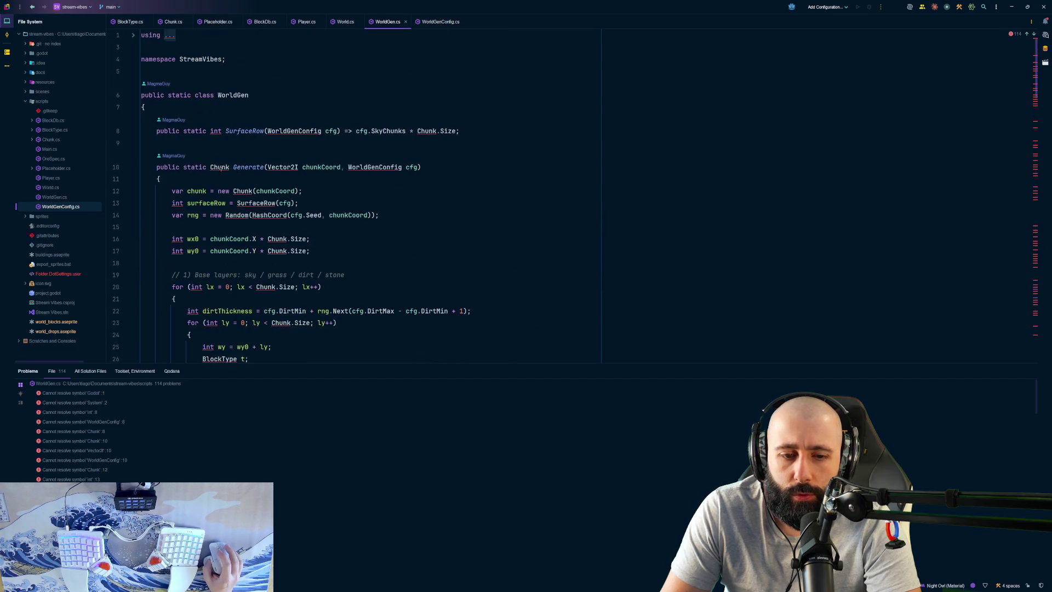
{"action": "left_click", "coordinate": [51, 103]}
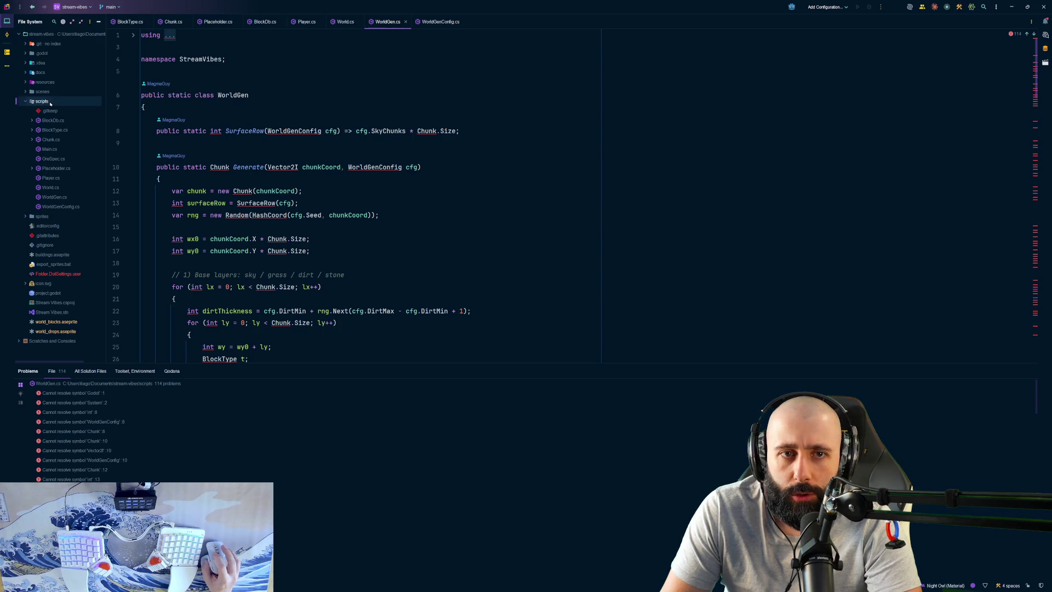
Step: Inspect the context menus for the scripts folder, project files, and stream-vibes project root without choosing anything
{"action": "right_click", "coordinate": [50, 102]}
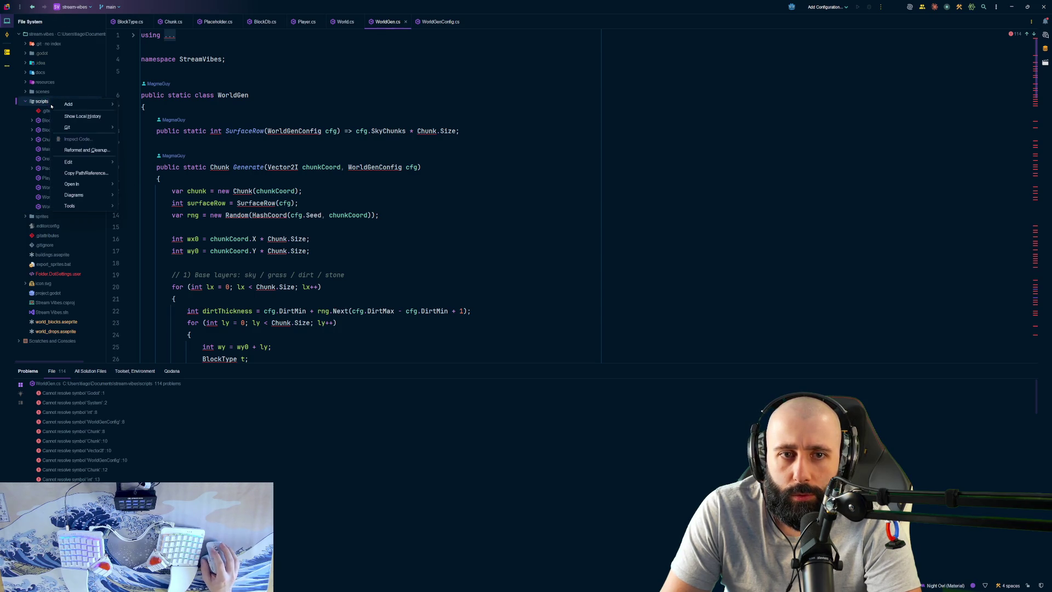
{"action": "mouse_move", "coordinate": [79, 160]}
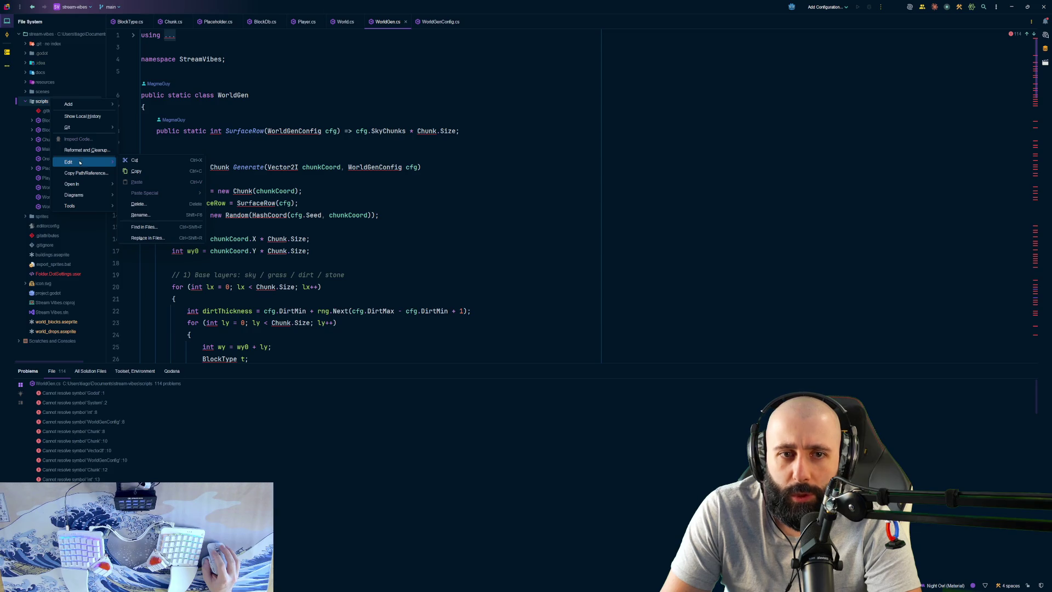
{"action": "mouse_move", "coordinate": [82, 188]}
{"action": "left_click", "coordinate": [30, 168]}
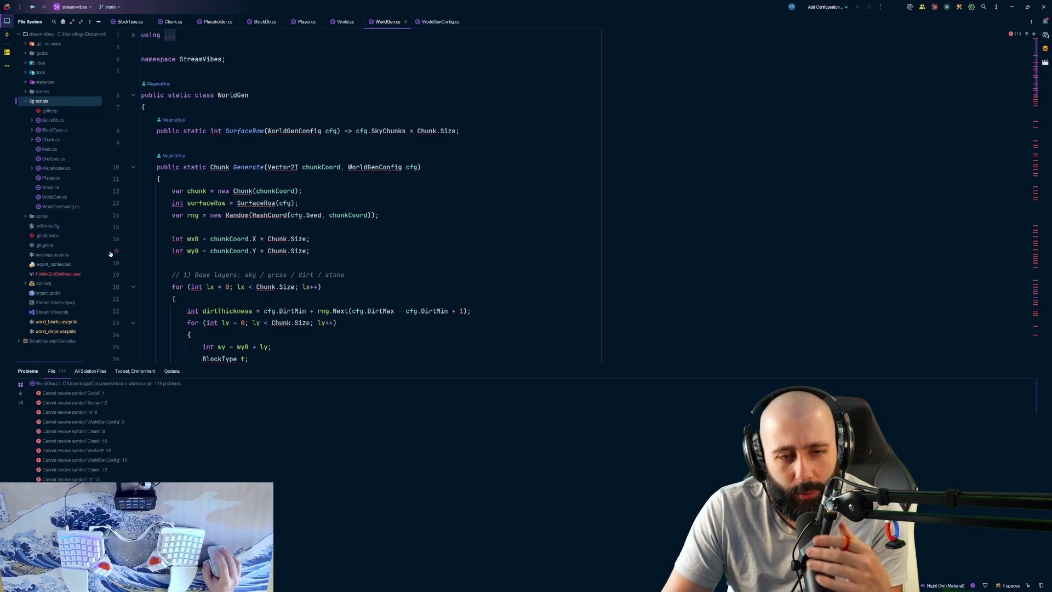
{"action": "right_click", "coordinate": [54, 356]}
{"action": "key", "text": "Escape"}
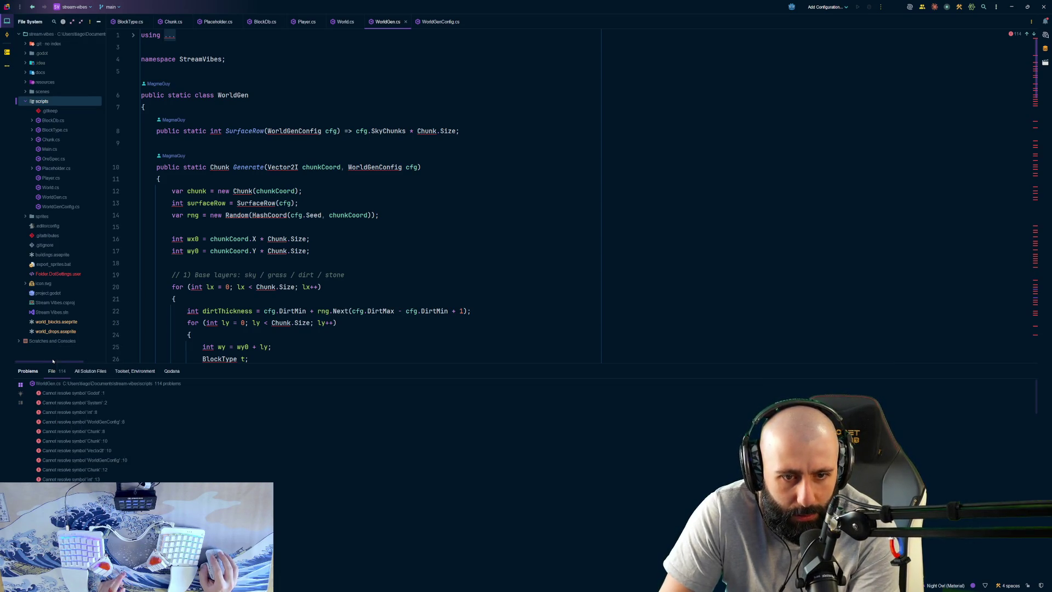
{"action": "right_click", "coordinate": [52, 35]}
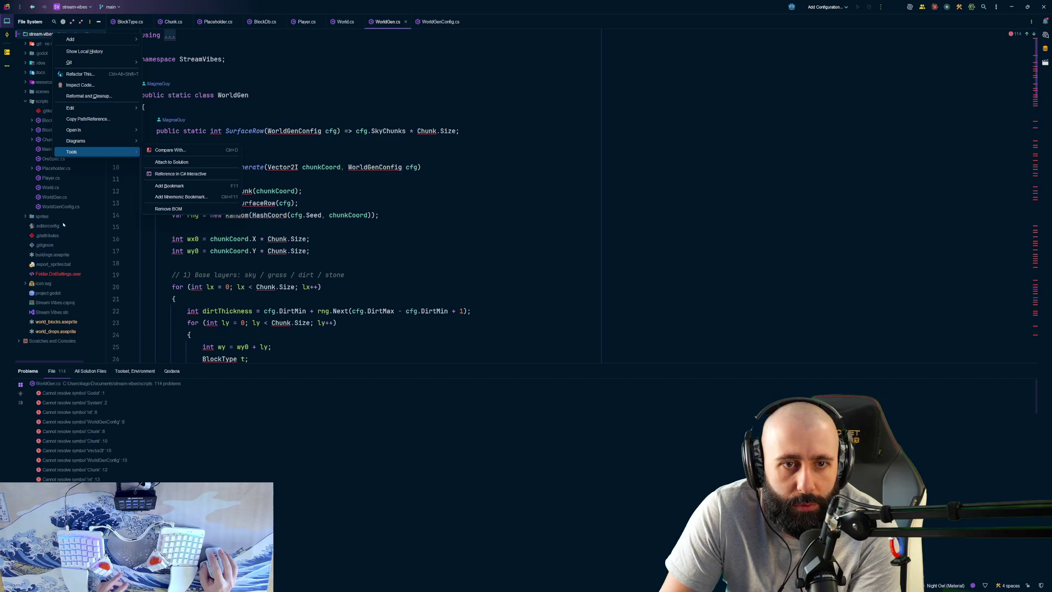
{"action": "key", "text": "Escape"}
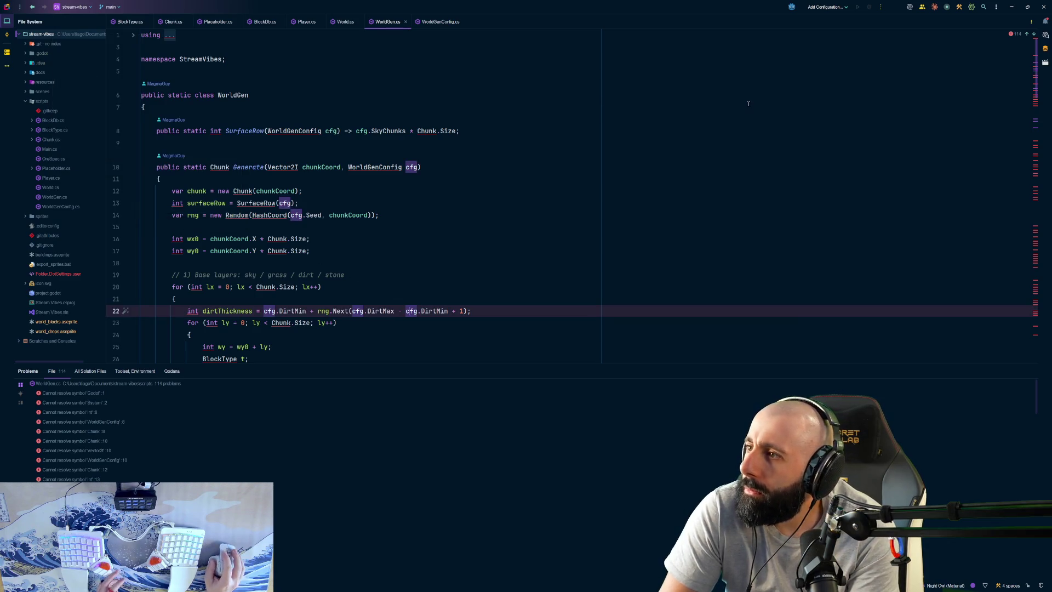
Step: Unfold the collapsed imports on line 1 to reveal using Godot and using System
{"action": "left_click", "coordinate": [175, 37]}
{"action": "left_click", "coordinate": [174, 35]}
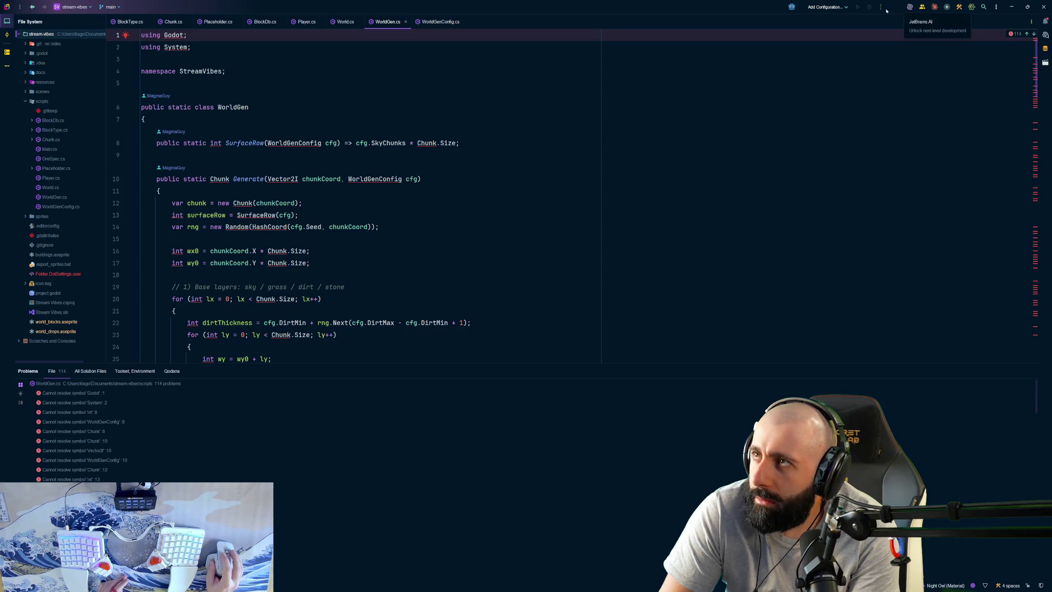
{"action": "left_click", "coordinate": [821, 156]}
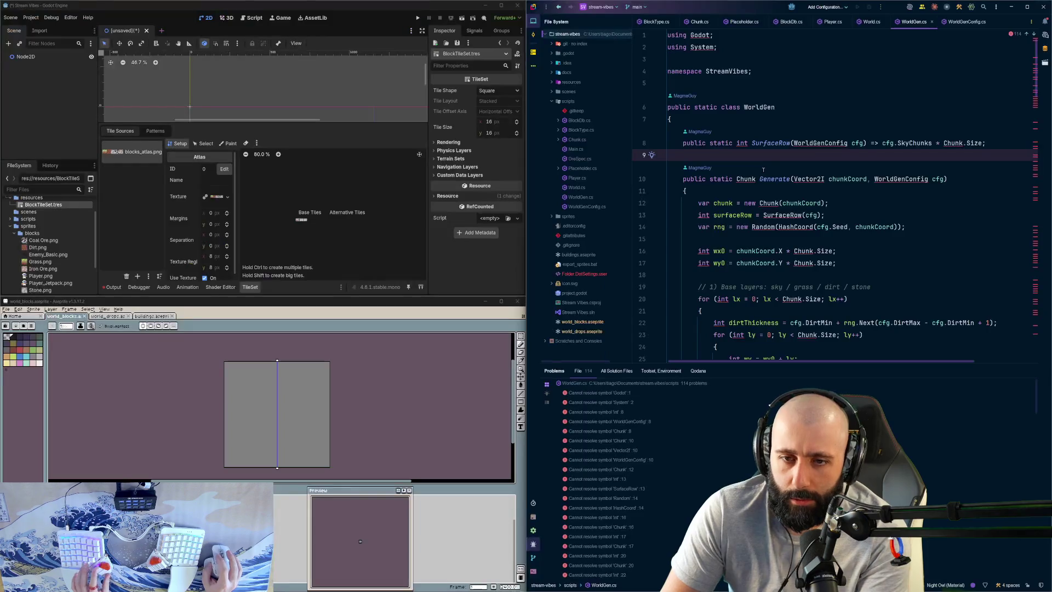
Step: Reload the externally modified files from disk in Godot, then start the game without saving the scene
{"action": "left_click", "coordinate": [784, 310]}
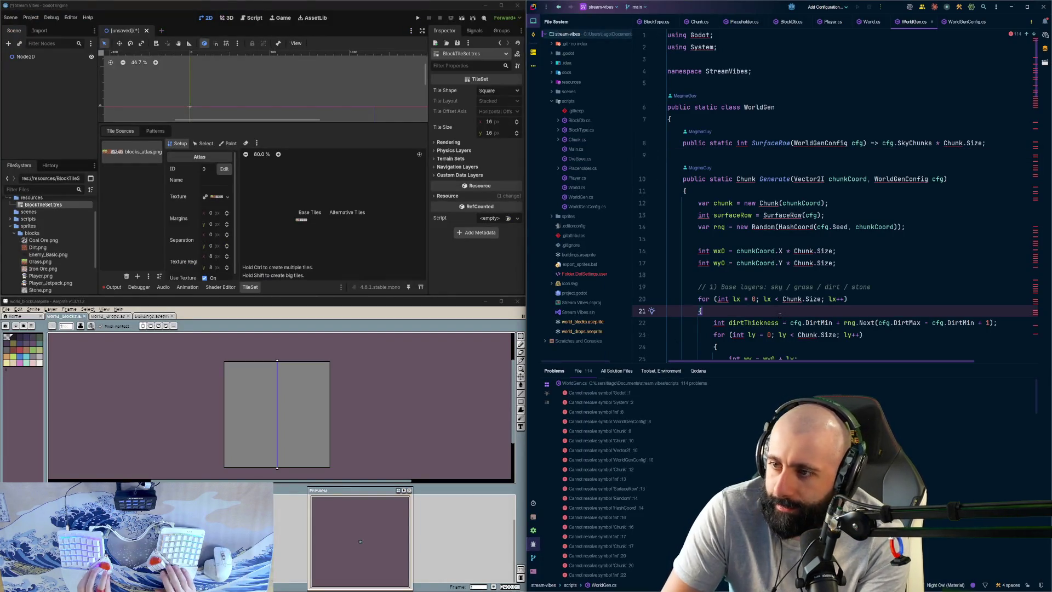
{"action": "key", "text": "alt+Tab"}
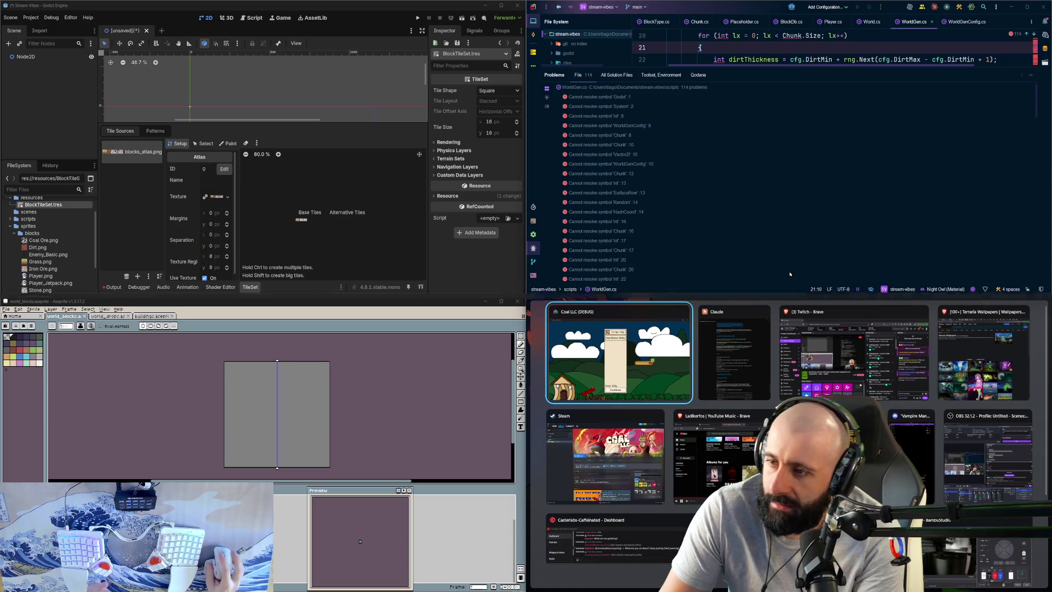
{"action": "scroll", "coordinate": [747, 443], "scroll_direction": "down", "scroll_amount": 2}
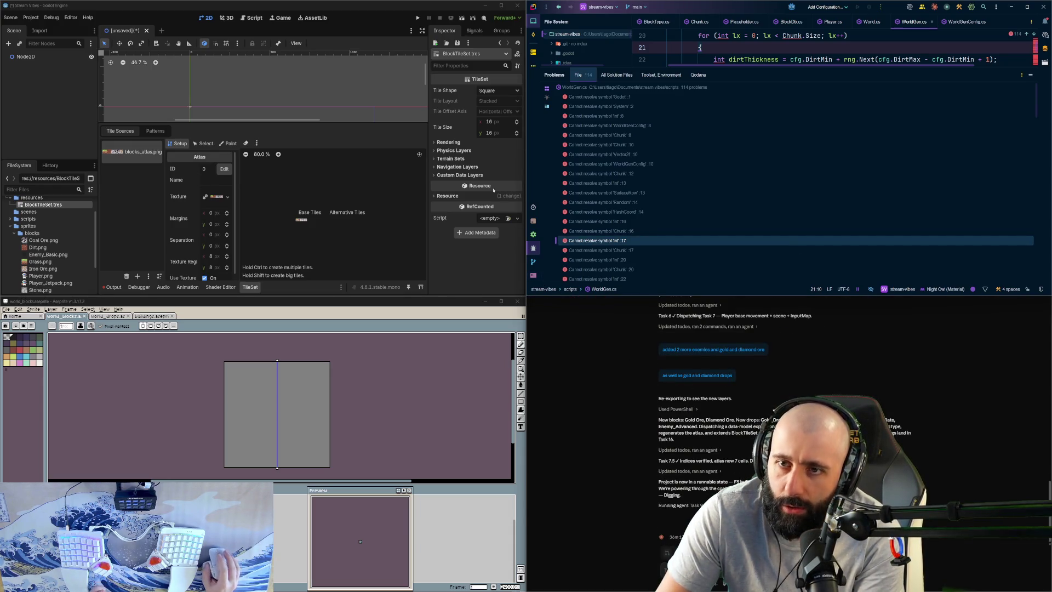
{"action": "key", "text": "alt+Tab"}
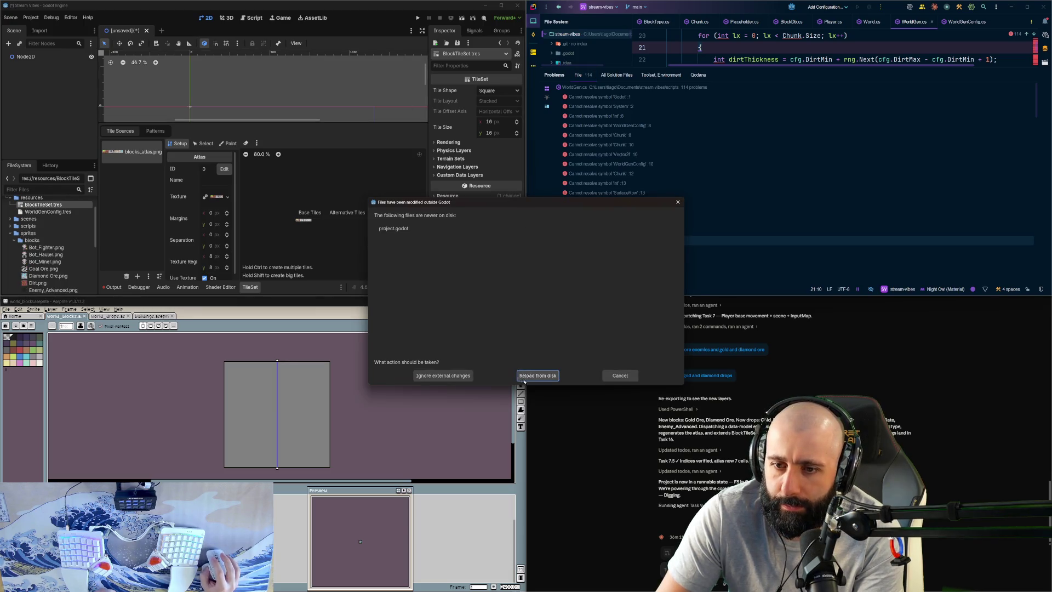
{"action": "left_click", "coordinate": [538, 376]}
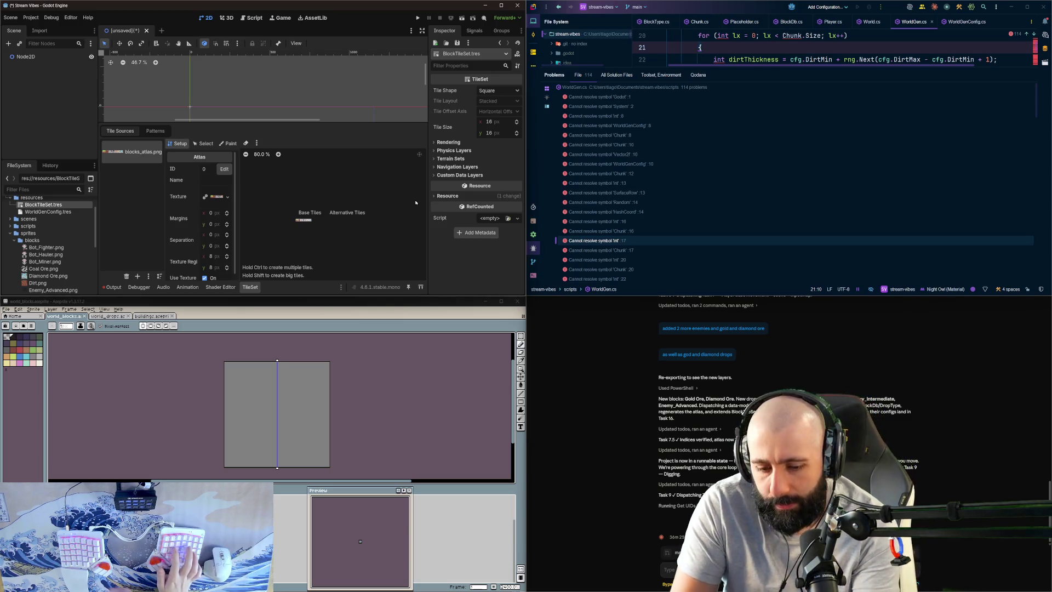
{"action": "key", "text": "ctrl+s"}
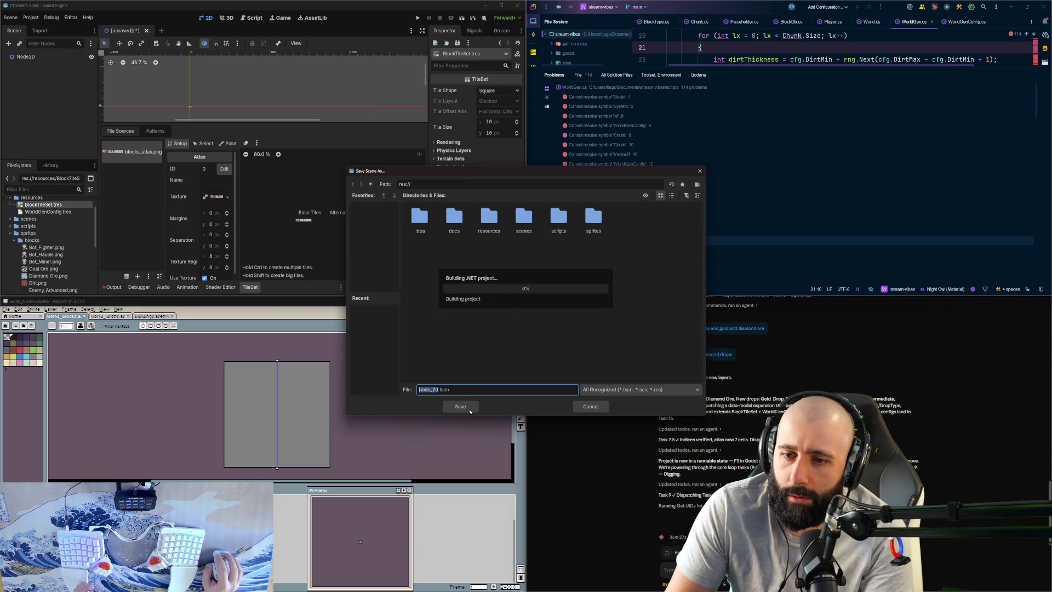
{"action": "left_click", "coordinate": [592, 407]}
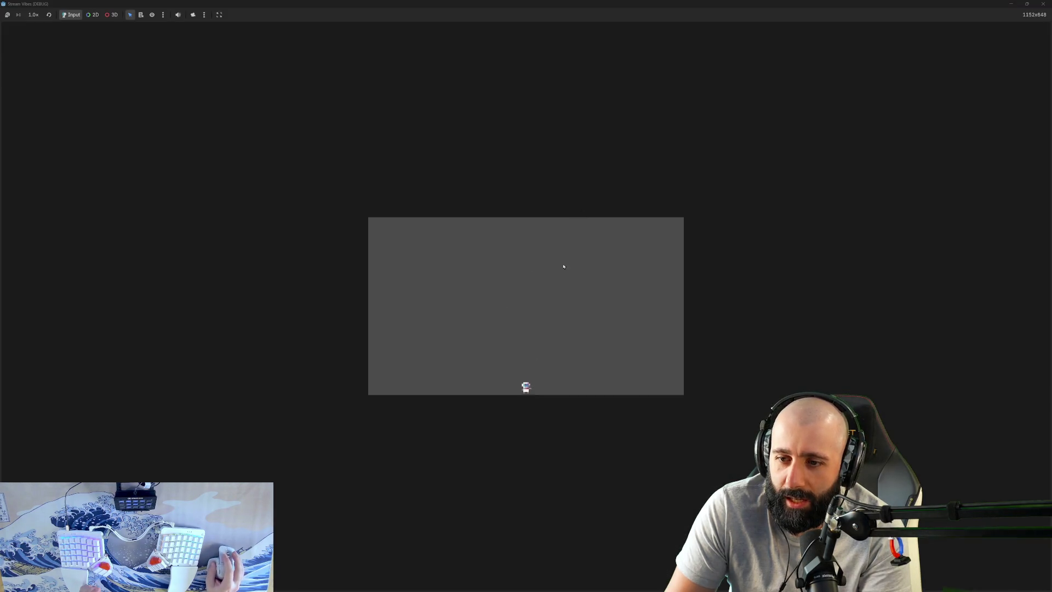
Step: Walk the robot left and right with A and D, then close the game window with Alt+F4
{"action": "key", "text": "d"}
{"action": "key", "text": "a"}
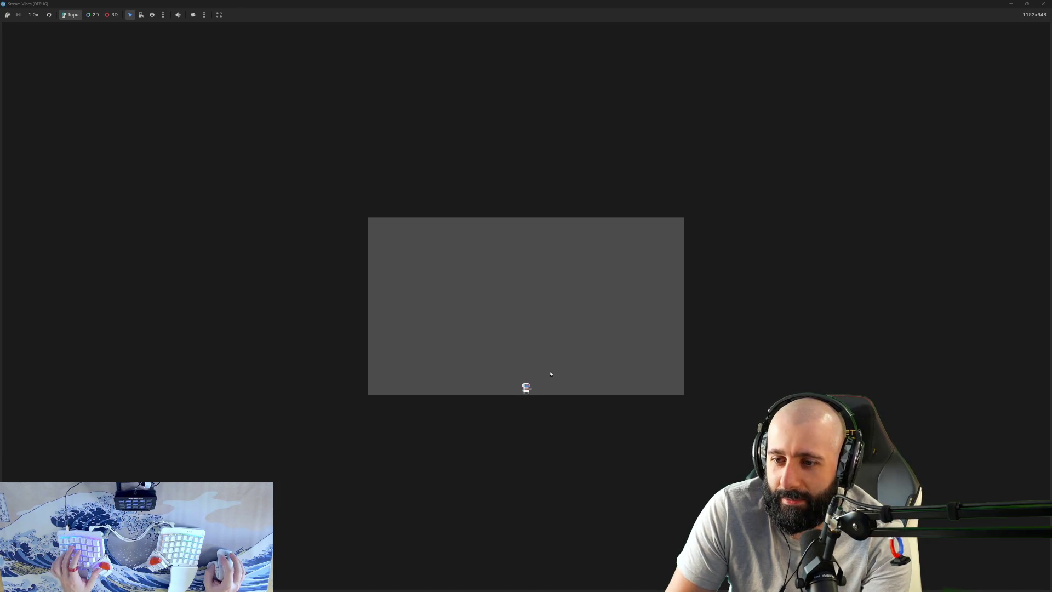
{"action": "key", "text": "d"}
{"action": "key", "text": "a"}
{"action": "key", "text": "d"}
{"action": "key", "text": "a"}
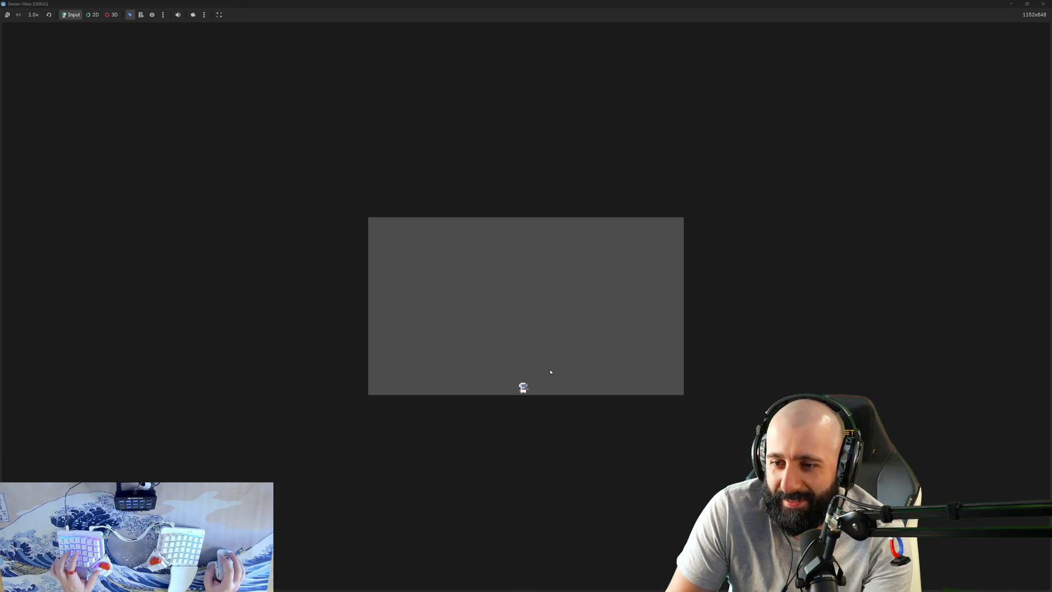
{"action": "key", "text": "d"}
{"action": "key", "text": "d"}
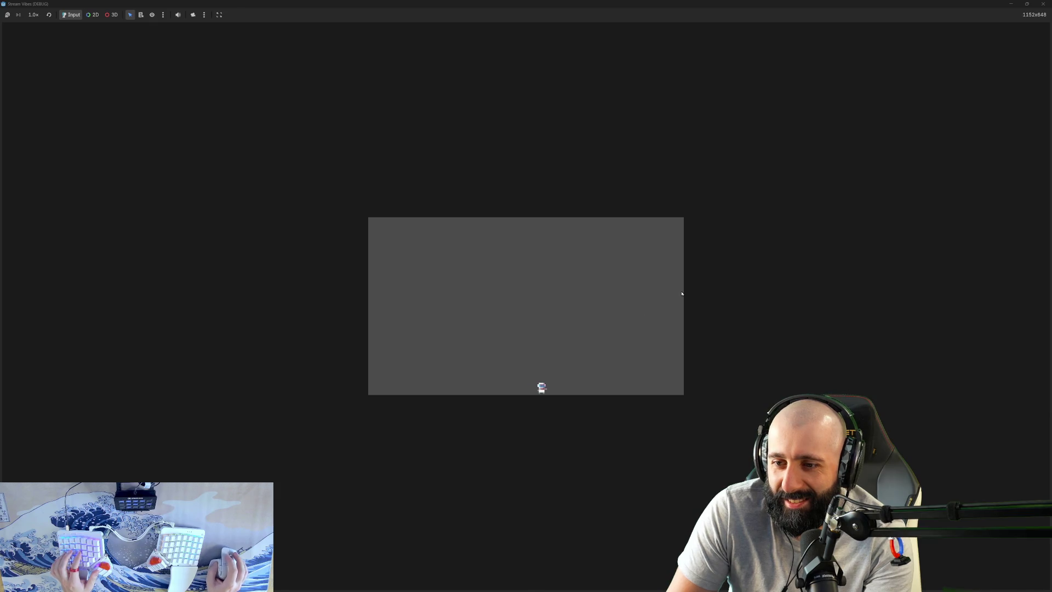
{"action": "key", "text": "a"}
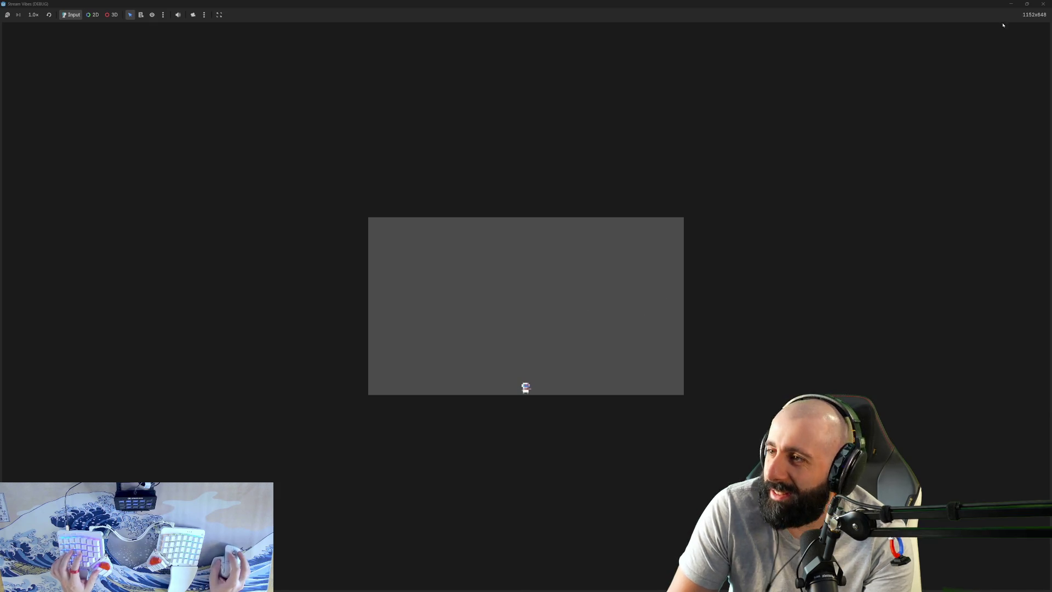
{"action": "key", "text": "alt+F4"}
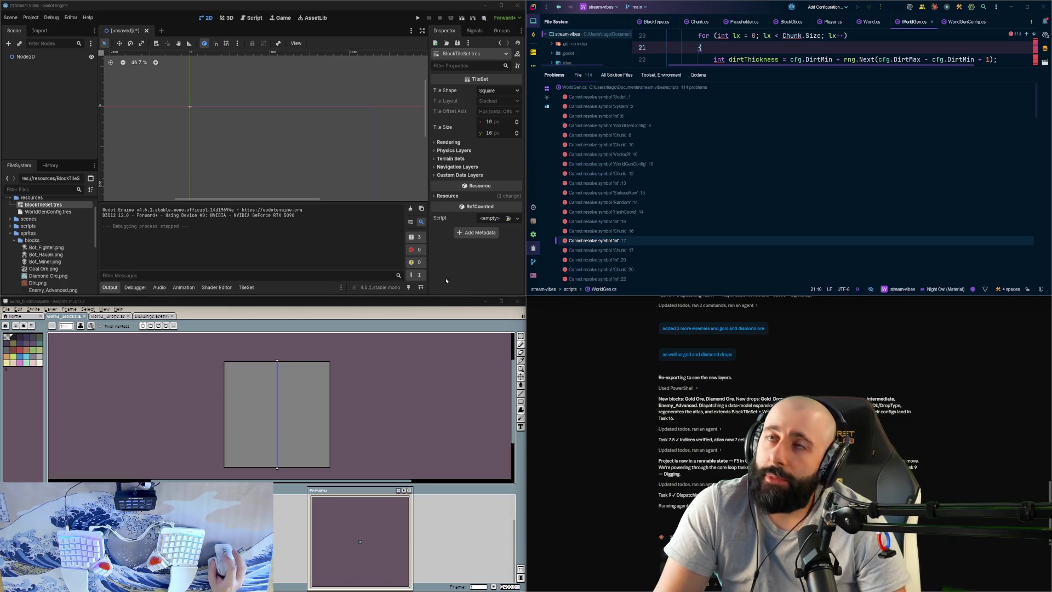
Step: Glance at the agent chat, then return to Rider and enlarge the editor above the Problems list
{"action": "key", "text": "alt+Tab"}
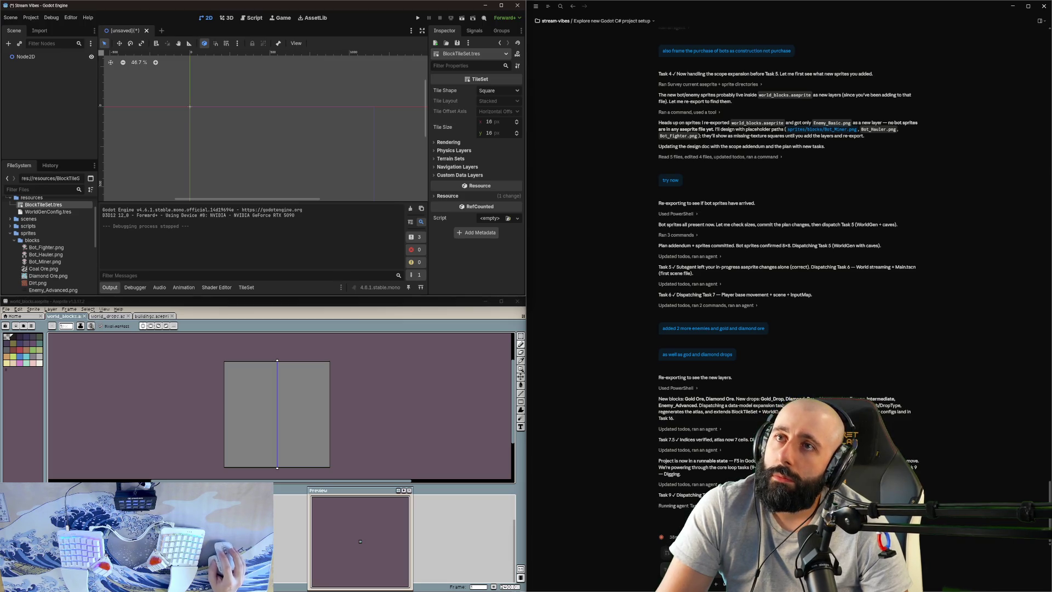
{"action": "key", "text": "alt+Tab"}
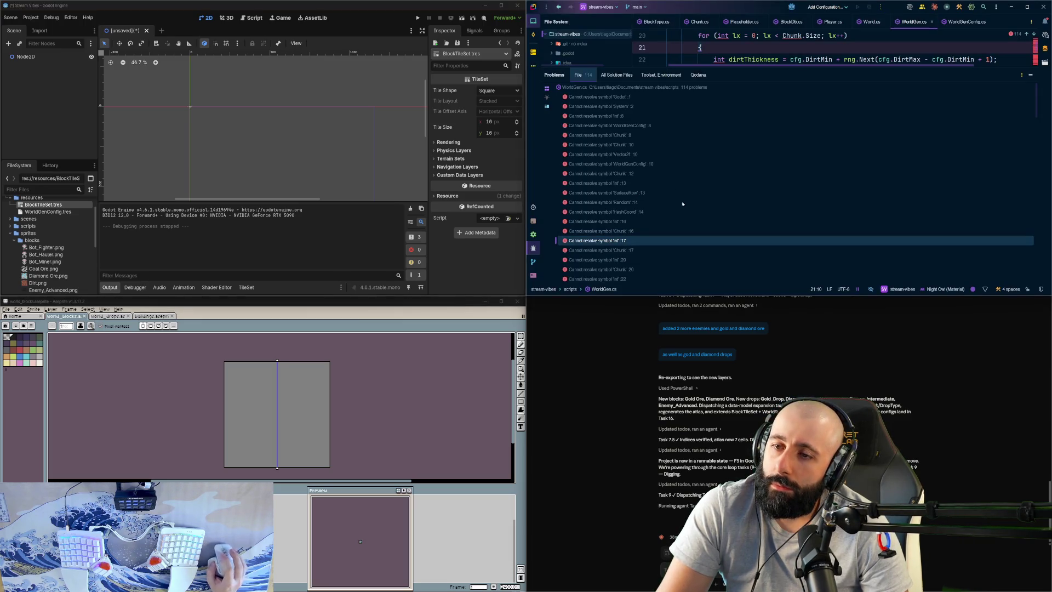
{"action": "left_click_drag", "start_coordinate": [683, 67], "coordinate": [684, 237]}
Step: Review the inner loop's chunk.Set call and scroll down to the HashCoord method
{"action": "left_click_drag", "start_coordinate": [717, 179], "coordinate": [758, 167]}
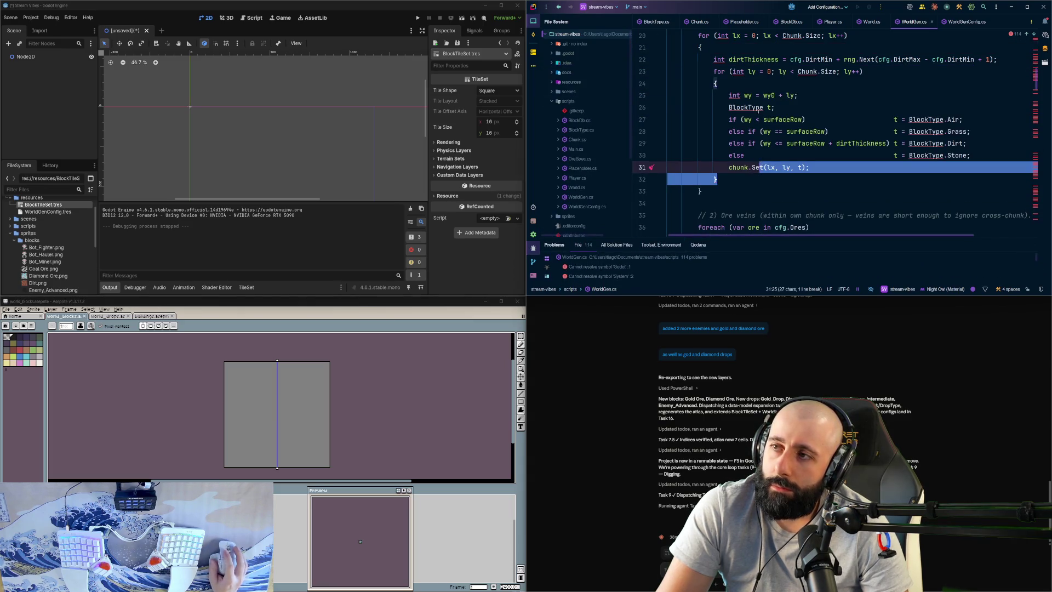
{"action": "mouse_move", "coordinate": [759, 109]}
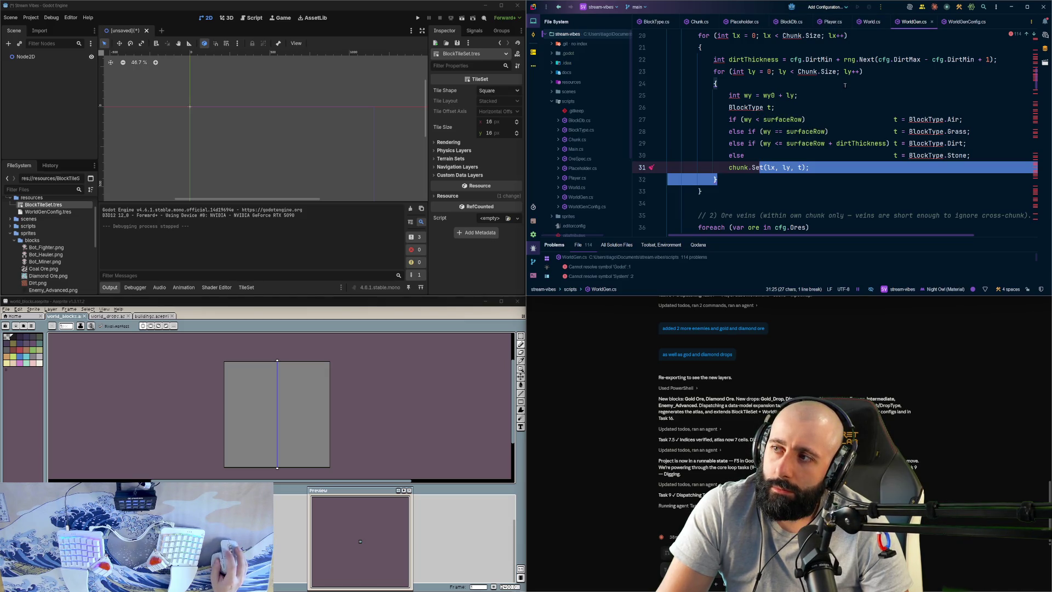
{"action": "left_click", "coordinate": [811, 95]}
{"action": "scroll", "coordinate": [725, 133], "scroll_direction": "up", "scroll_amount": 6}
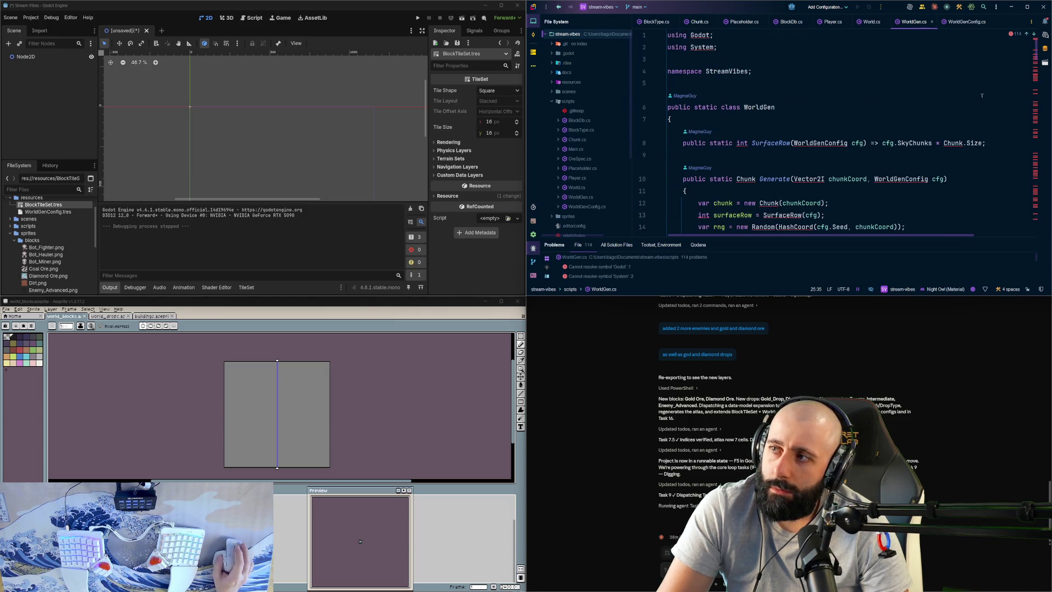
{"action": "scroll", "coordinate": [953, 130], "scroll_direction": "down", "scroll_amount": 15}
{"action": "scroll", "coordinate": [952, 130], "scroll_direction": "down", "scroll_amount": 15}
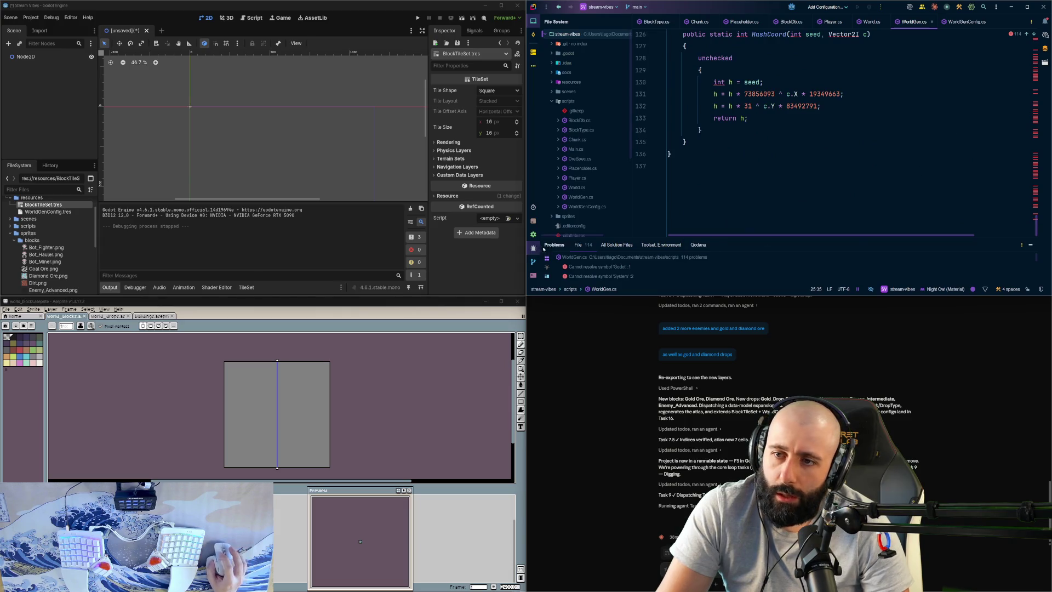
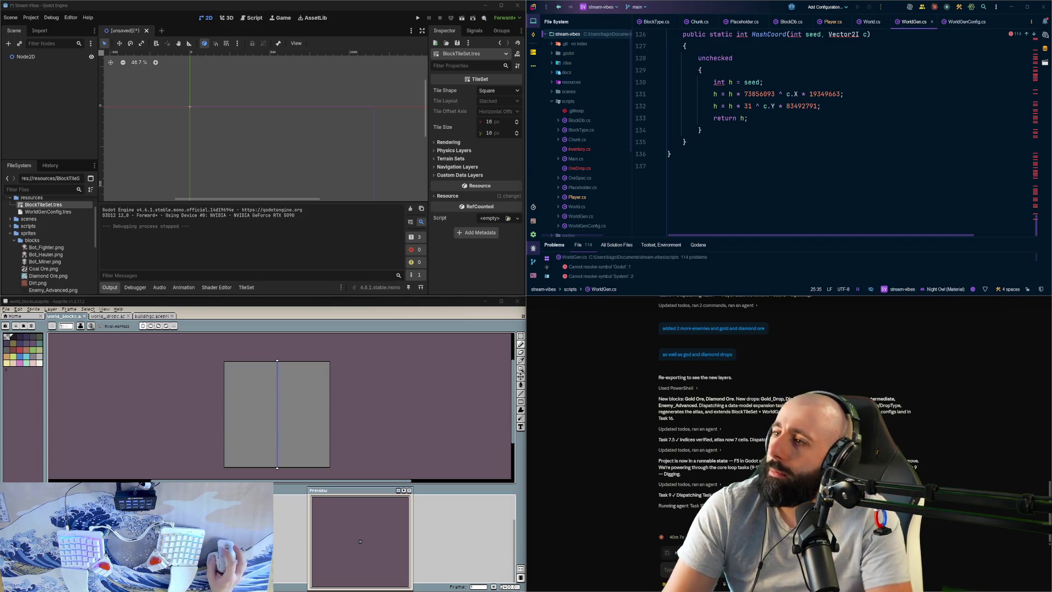
Step: Close the Rider editor window and expand the scripts folder in the FileSystem dock to list its C# files
{"action": "left_click", "coordinate": [1043, 7]}
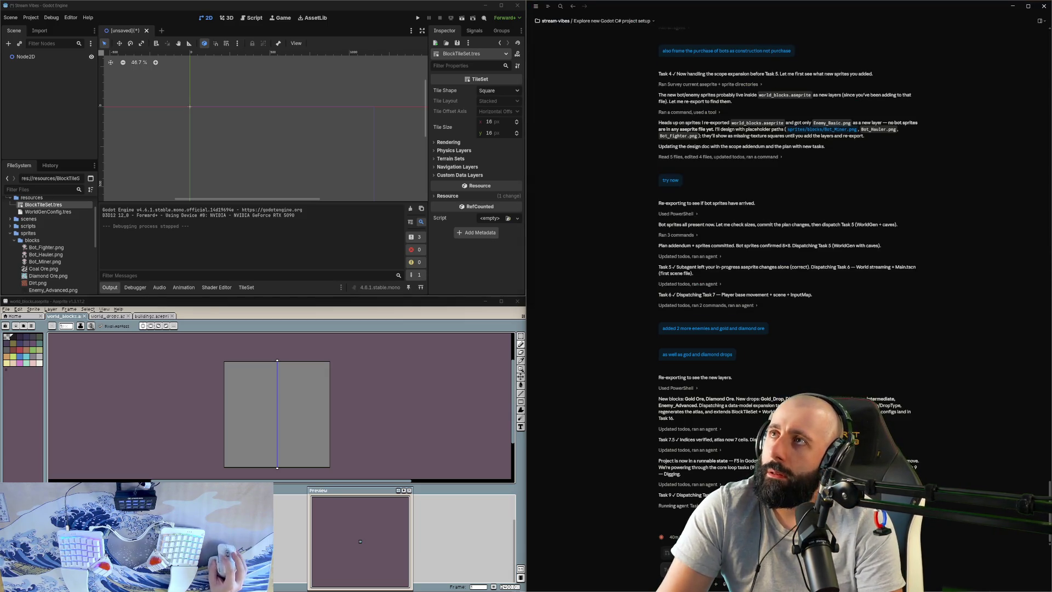
{"action": "scroll", "coordinate": [37, 256], "scroll_direction": "down", "scroll_amount": 1}
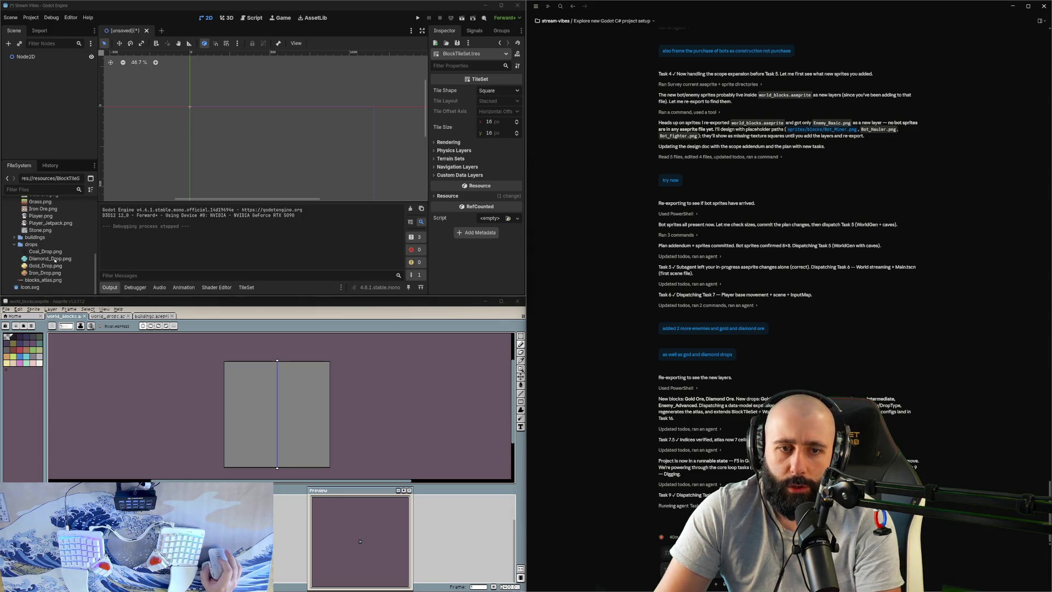
{"action": "double_click", "coordinate": [20, 223]}
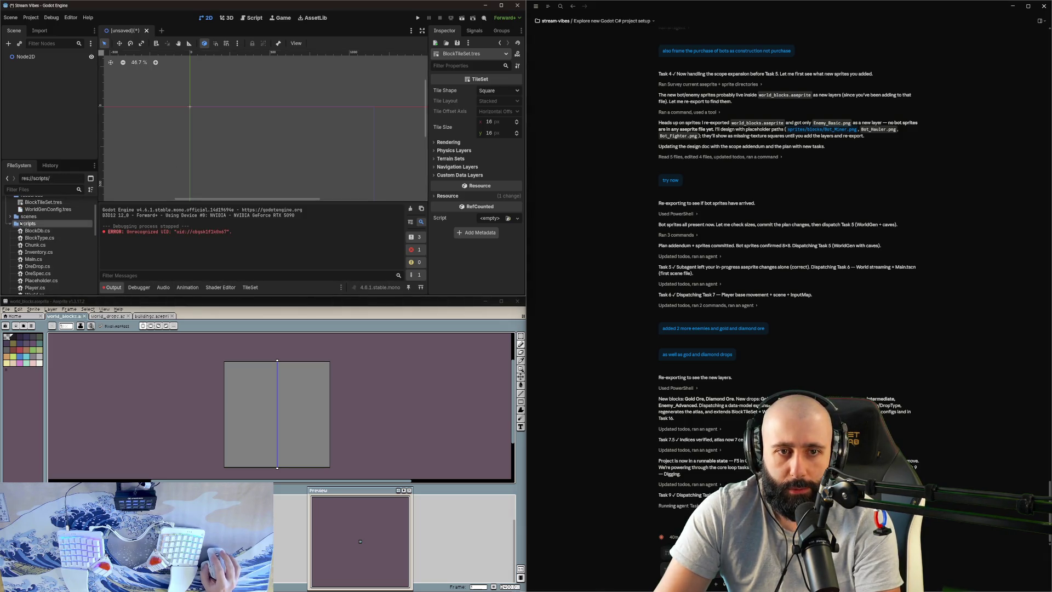